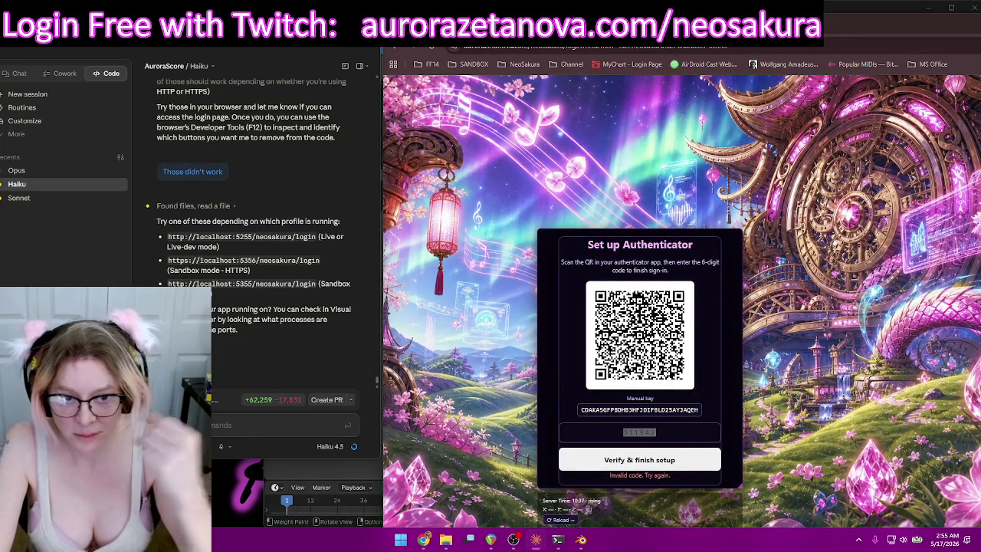
Leave the authenticator sign-in page and close Chrome, leaving Blender and the chat visible.
{"action": "left_click", "coordinate": [401, 47]}
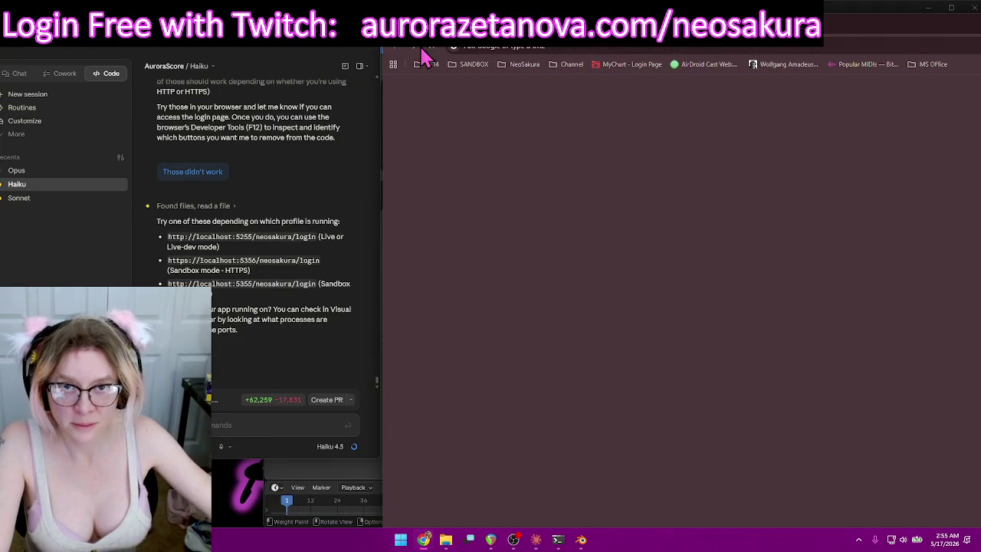
{"action": "key", "text": "super+Down"}
{"action": "left_click", "coordinate": [804, 210]}
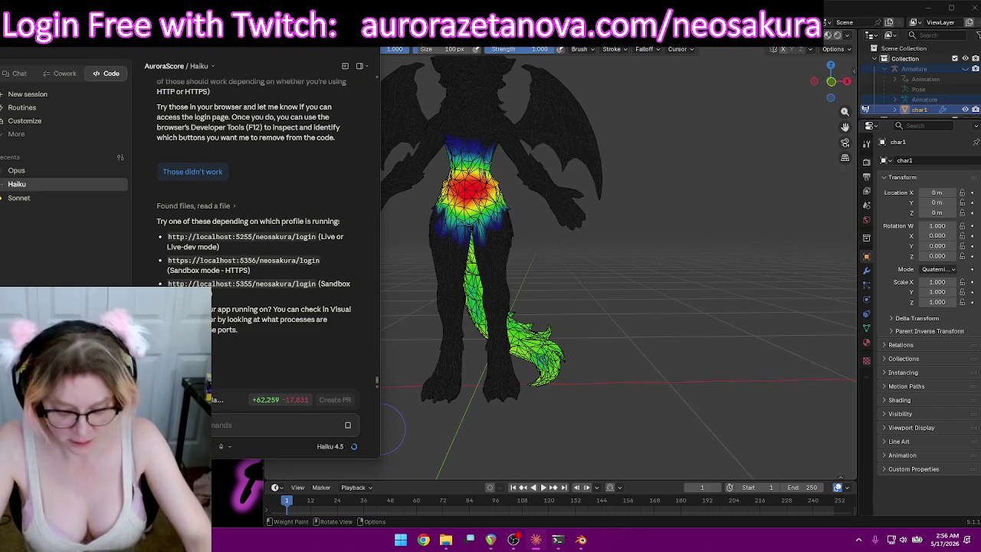
Ask Claude to delete the authenticator process and approve its run and PowerShell search prompts.
{"action": "key", "text": "Return"}
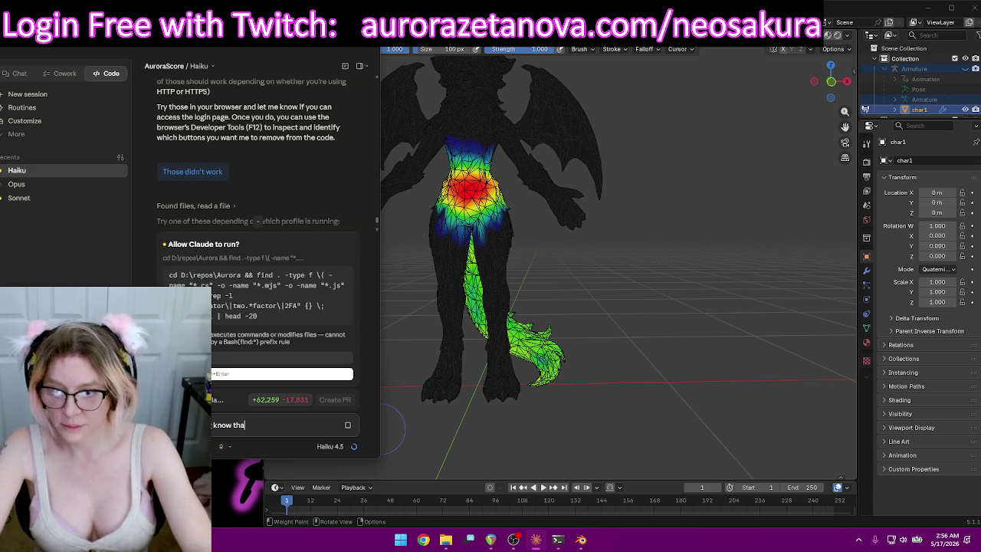
{"action": "key", "text": "BackSpace"}
{"action": "key", "text": "BackSpace"}
{"action": "key", "text": "BackSpace"}
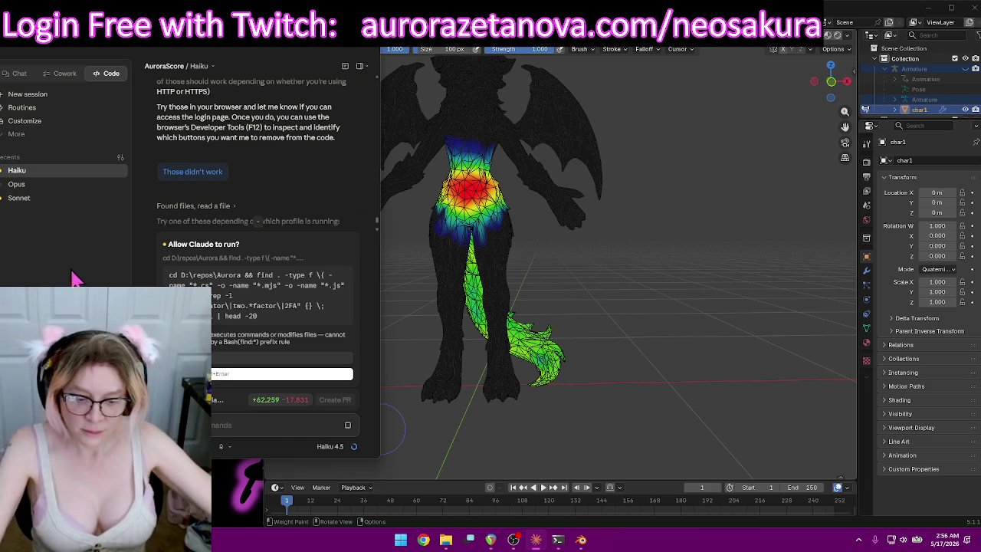
{"action": "key", "text": "Escape"}
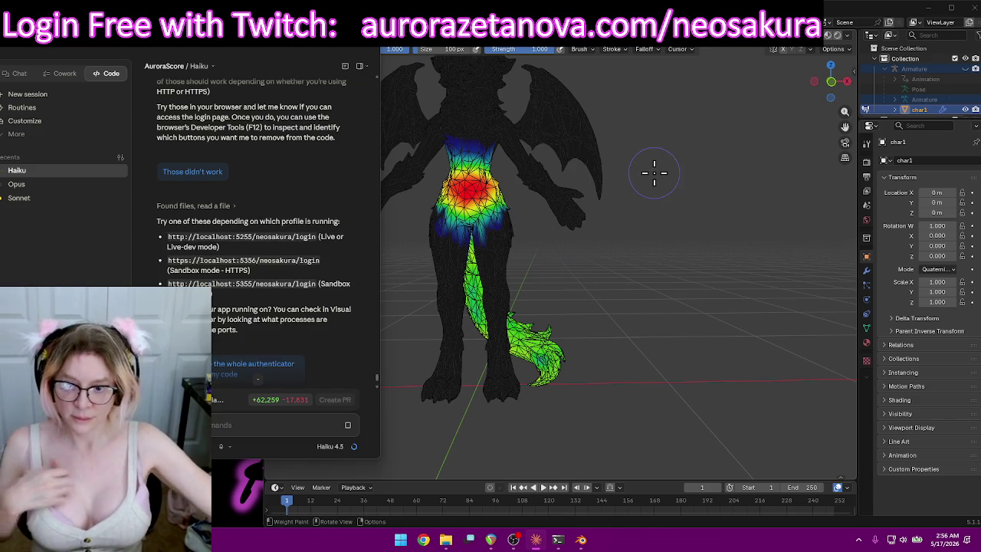
{"action": "key", "text": "Return"}
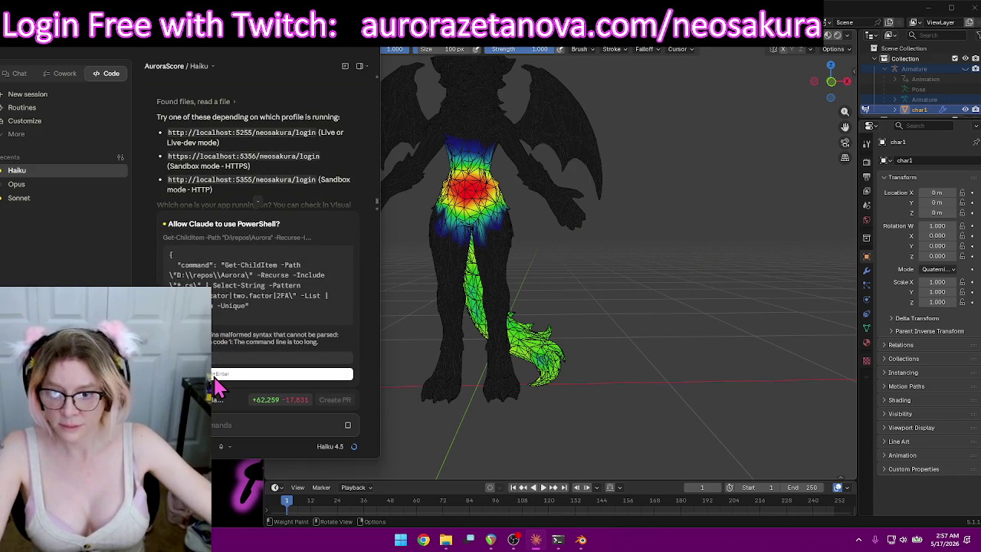
{"action": "key", "text": "Escape"}
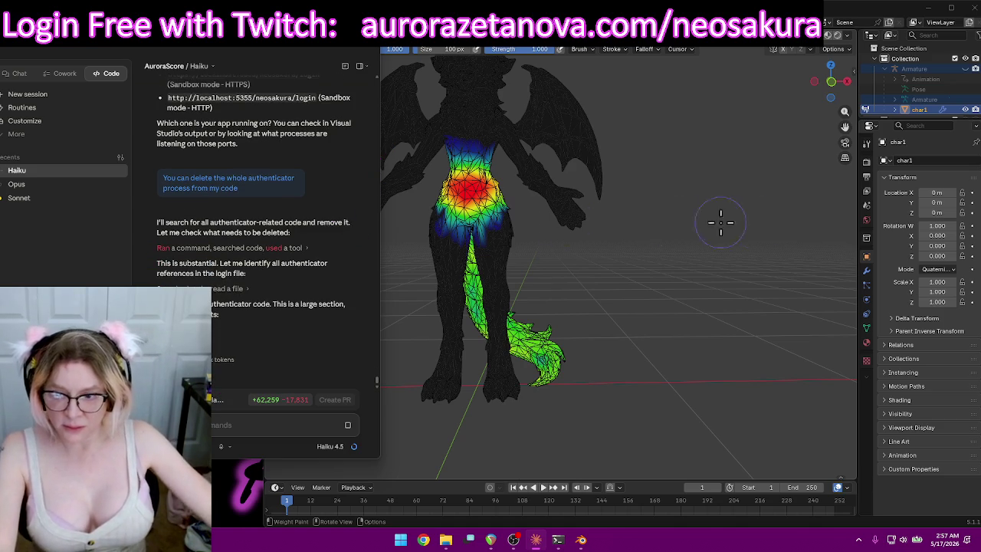
{"action": "mouse_move", "coordinate": [643, 245]}
{"action": "middle_mouse_down"}
{"action": "mouse_move", "coordinate": [462, 253]}
{"action": "mouse_move", "coordinate": [651, 248]}
{"action": "mouse_move", "coordinate": [661, 263]}
{"action": "mouse_move", "coordinate": [605, 258]}
{"action": "middle_mouse_up"}
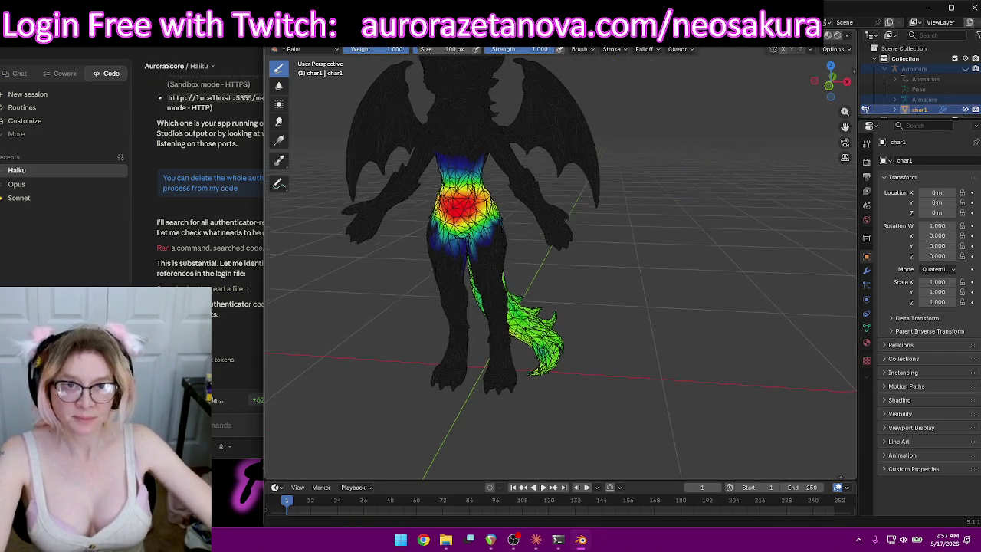
Select the LeftUpLeg vertex group and erase its stray weights from the tail and hip.
{"action": "left_click", "coordinate": [559, 50]}
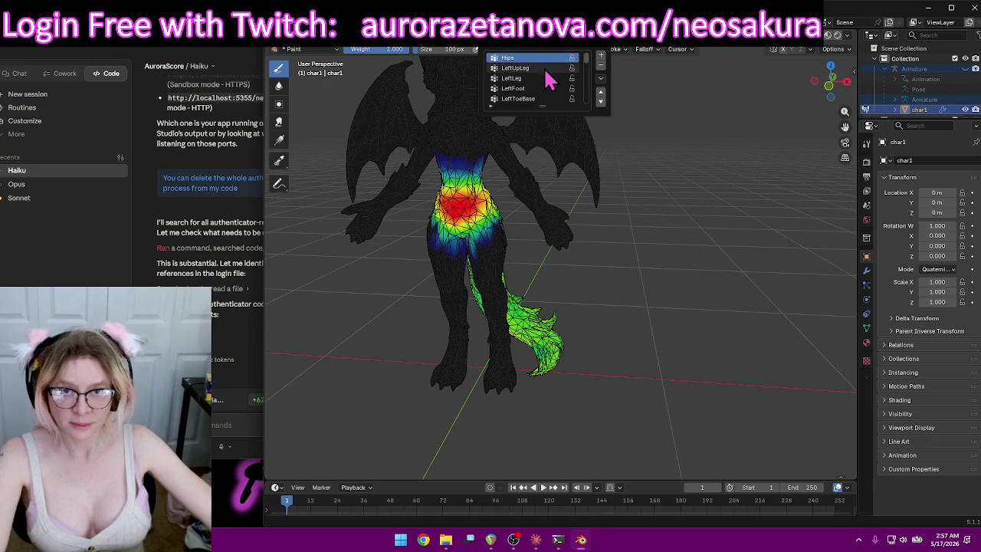
{"action": "left_click", "coordinate": [543, 67]}
{"action": "mouse_move", "coordinate": [587, 262]}
{"action": "middle_mouse_down"}
{"action": "mouse_move", "coordinate": [577, 238]}
{"action": "mouse_move", "coordinate": [661, 312]}
{"action": "middle_mouse_up"}
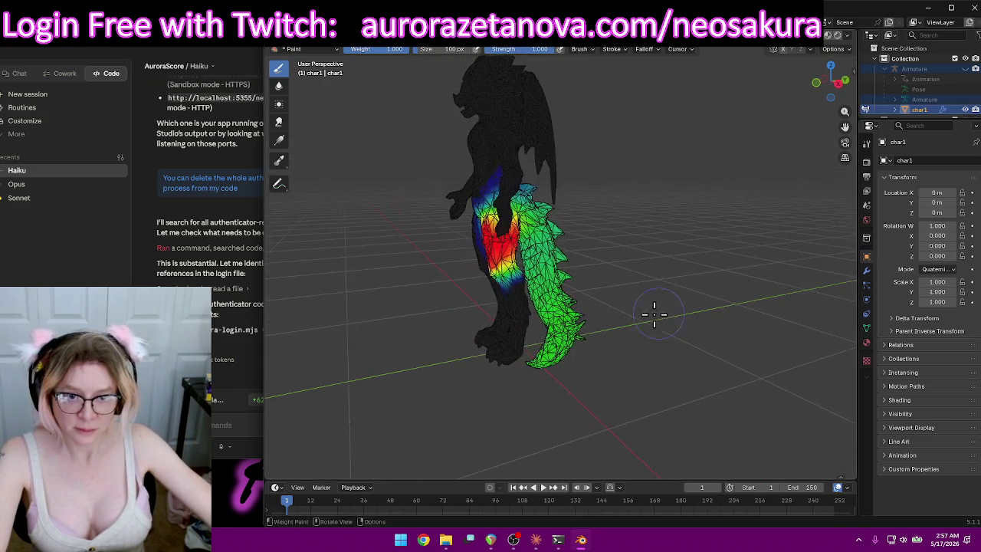
{"action": "mouse_move", "coordinate": [554, 357]}
{"action": "left_mouse_down", "text": "ctrl"}
{"action": "mouse_move", "coordinate": [575, 314]}
{"action": "mouse_move", "coordinate": [521, 372]}
{"action": "mouse_move", "coordinate": [552, 317]}
{"action": "mouse_move", "coordinate": [558, 259]}
{"action": "mouse_move", "coordinate": [547, 219]}
{"action": "mouse_move", "coordinate": [555, 274]}
{"action": "mouse_move", "coordinate": [667, 284]}
{"action": "left_mouse_up", "text": "ctrl"}
{"action": "mouse_move", "coordinate": [667, 285]}
{"action": "middle_mouse_down"}
{"action": "mouse_move", "coordinate": [646, 287]}
{"action": "mouse_move", "coordinate": [765, 272]}
{"action": "mouse_move", "coordinate": [516, 344]}
{"action": "mouse_move", "coordinate": [574, 339]}
{"action": "middle_mouse_up"}
{"action": "mouse_move", "coordinate": [574, 339]}
{"action": "left_mouse_down", "text": "ctrl"}
{"action": "mouse_move", "coordinate": [525, 365]}
{"action": "mouse_move", "coordinate": [510, 333]}
{"action": "mouse_move", "coordinate": [535, 332]}
{"action": "mouse_move", "coordinate": [538, 246]}
{"action": "left_mouse_up", "text": "ctrl"}
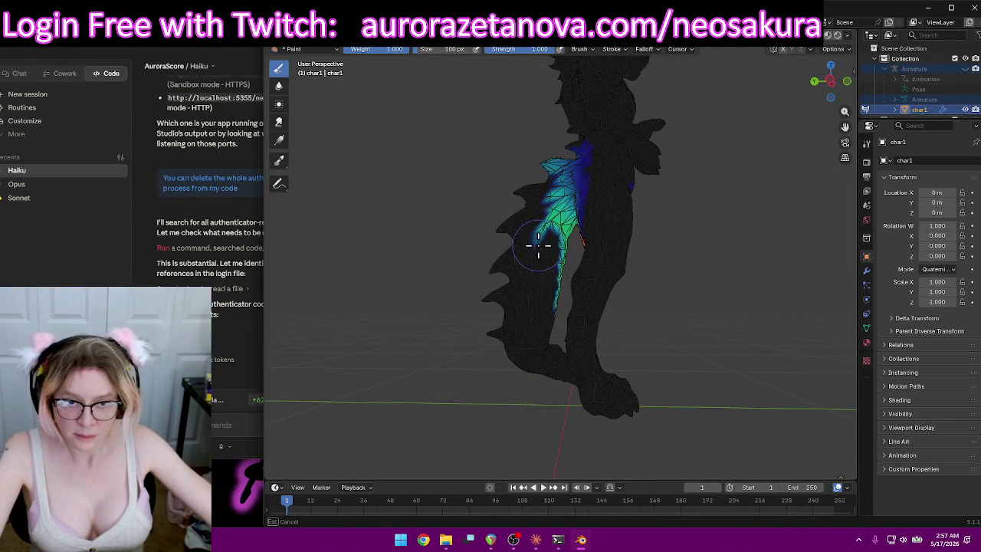
{"action": "mouse_move", "coordinate": [543, 286]}
{"action": "left_mouse_down", "text": "ctrl"}
{"action": "mouse_move", "coordinate": [543, 320]}
{"action": "mouse_move", "coordinate": [552, 240]}
{"action": "mouse_move", "coordinate": [528, 153]}
{"action": "left_mouse_up", "text": "ctrl"}
{"action": "mouse_move", "coordinate": [490, 213]}
{"action": "middle_mouse_down"}
{"action": "mouse_move", "coordinate": [560, 256]}
{"action": "mouse_move", "coordinate": [657, 260]}
{"action": "mouse_move", "coordinate": [587, 252]}
{"action": "middle_mouse_up"}
{"action": "mouse_move", "coordinate": [587, 252]}
{"action": "left_mouse_down", "text": "ctrl"}
{"action": "mouse_move", "coordinate": [636, 256]}
{"action": "mouse_move", "coordinate": [675, 239]}
{"action": "mouse_move", "coordinate": [668, 176]}
{"action": "left_mouse_up", "text": "ctrl"}
{"action": "mouse_move", "coordinate": [723, 281]}
{"action": "middle_mouse_down"}
{"action": "mouse_move", "coordinate": [620, 256]}
{"action": "mouse_move", "coordinate": [498, 272]}
{"action": "middle_mouse_up"}
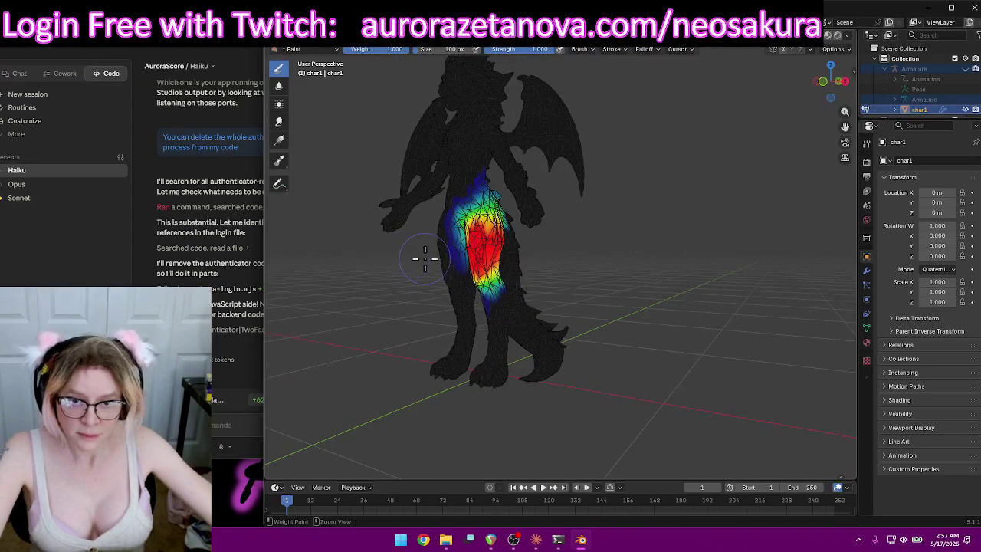
Erase the leftover blue and cyan LeftUpLeg weights at the top of the thigh.
{"action": "mouse_move", "coordinate": [437, 206]}
{"action": "middle_mouse_down"}
{"action": "mouse_move", "coordinate": [541, 212]}
{"action": "mouse_move", "coordinate": [675, 240]}
{"action": "middle_mouse_up"}
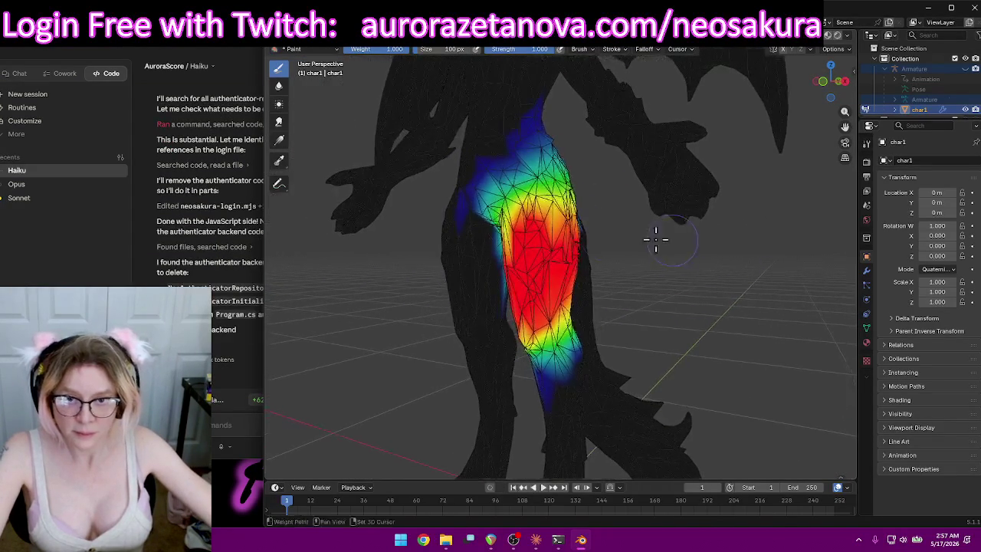
{"action": "middle_click_drag", "start_coordinate": [485, 154], "coordinate": [477, 159], "text": "ctrl"}
{"action": "left_click_drag", "start_coordinate": [477, 159], "coordinate": [571, 109], "text": "ctrl"}
{"action": "mouse_move", "coordinate": [685, 127]}
{"action": "middle_mouse_down"}
{"action": "mouse_move", "coordinate": [602, 114]}
{"action": "mouse_move", "coordinate": [574, 125]}
{"action": "middle_mouse_up"}
{"action": "mouse_move", "coordinate": [658, 141]}
{"action": "left_mouse_down", "text": "ctrl"}
{"action": "mouse_move", "coordinate": [640, 151]}
{"action": "mouse_move", "coordinate": [657, 164]}
{"action": "mouse_move", "coordinate": [631, 164]}
{"action": "mouse_move", "coordinate": [623, 149]}
{"action": "mouse_move", "coordinate": [588, 132]}
{"action": "left_mouse_up", "text": "ctrl"}
{"action": "middle_click_drag", "start_coordinate": [652, 197], "coordinate": [723, 219]}
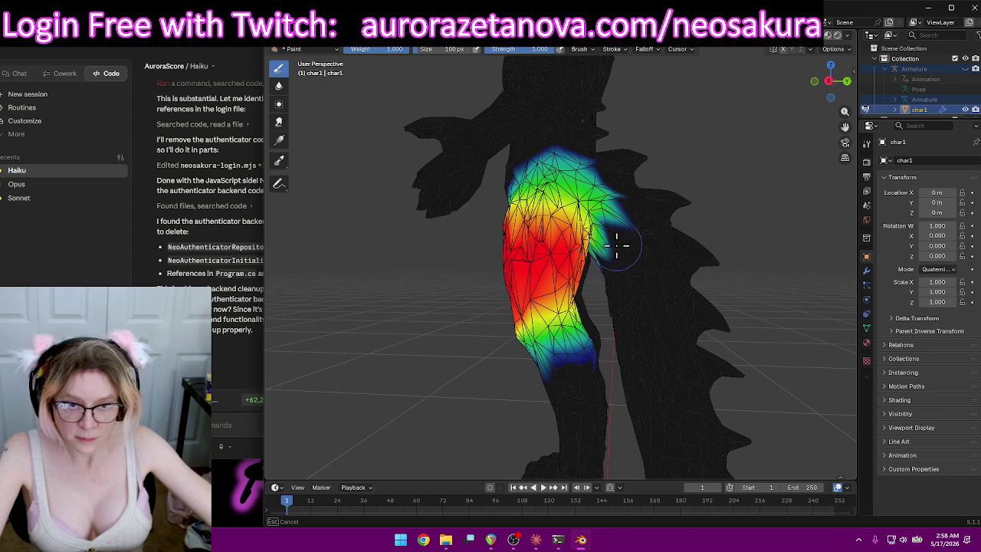
{"action": "mouse_move", "coordinate": [636, 230]}
{"action": "middle_mouse_down"}
{"action": "mouse_move", "coordinate": [652, 225]}
{"action": "mouse_move", "coordinate": [635, 204]}
{"action": "mouse_move", "coordinate": [716, 246]}
{"action": "mouse_move", "coordinate": [777, 241]}
{"action": "mouse_move", "coordinate": [697, 296]}
{"action": "middle_mouse_up"}
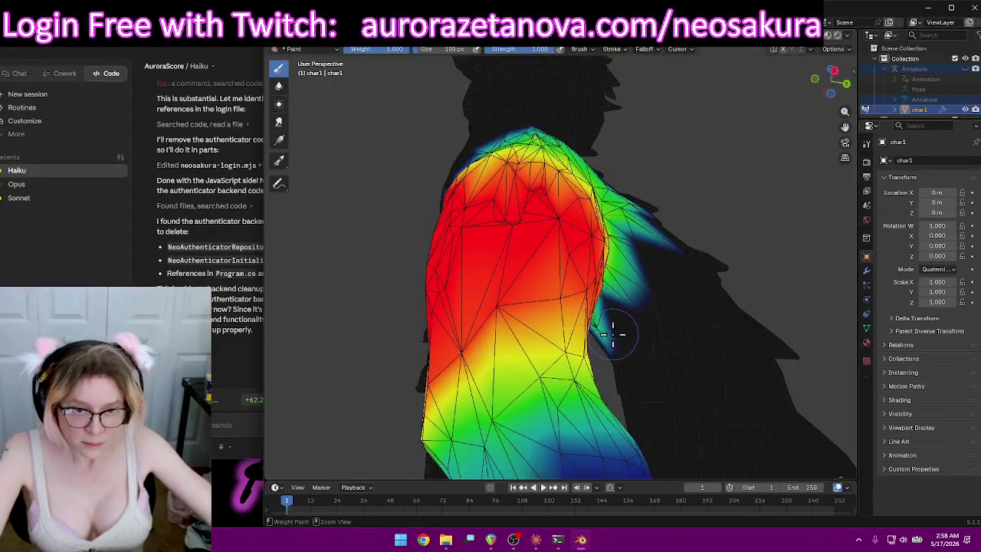
{"action": "mouse_move", "coordinate": [688, 339]}
{"action": "middle_mouse_down"}
{"action": "mouse_move", "coordinate": [698, 342]}
{"action": "mouse_move", "coordinate": [680, 302]}
{"action": "mouse_move", "coordinate": [668, 333]}
{"action": "mouse_move", "coordinate": [652, 192]}
{"action": "middle_mouse_up"}
{"action": "mouse_move", "coordinate": [633, 193]}
{"action": "left_mouse_down"}
{"action": "mouse_move", "coordinate": [622, 192]}
{"action": "mouse_move", "coordinate": [618, 176]}
{"action": "mouse_move", "coordinate": [652, 166]}
{"action": "mouse_move", "coordinate": [587, 131]}
{"action": "mouse_move", "coordinate": [528, 121]}
{"action": "left_mouse_up"}
Paint full 1.0 weight along the top and lower part of the left thigh.
{"action": "mouse_move", "coordinate": [528, 120]}
{"action": "middle_mouse_down"}
{"action": "mouse_move", "coordinate": [689, 151]}
{"action": "mouse_move", "coordinate": [641, 197]}
{"action": "mouse_move", "coordinate": [584, 157]}
{"action": "mouse_move", "coordinate": [672, 172]}
{"action": "mouse_move", "coordinate": [777, 171]}
{"action": "mouse_move", "coordinate": [738, 170]}
{"action": "mouse_move", "coordinate": [755, 160]}
{"action": "mouse_move", "coordinate": [663, 231]}
{"action": "middle_mouse_up"}
{"action": "mouse_move", "coordinate": [555, 244]}
{"action": "middle_mouse_down"}
{"action": "mouse_move", "coordinate": [670, 299]}
{"action": "mouse_move", "coordinate": [532, 287]}
{"action": "middle_mouse_up"}
{"action": "left_click_drag", "start_coordinate": [531, 287], "coordinate": [648, 322]}
{"action": "mouse_move", "coordinate": [648, 322]}
{"action": "middle_mouse_down"}
{"action": "mouse_move", "coordinate": [437, 324]}
{"action": "mouse_move", "coordinate": [486, 335]}
{"action": "mouse_move", "coordinate": [453, 324]}
{"action": "mouse_move", "coordinate": [540, 322]}
{"action": "middle_mouse_up"}
{"action": "mouse_move", "coordinate": [540, 322]}
{"action": "left_mouse_down"}
{"action": "mouse_move", "coordinate": [576, 313]}
{"action": "mouse_move", "coordinate": [588, 260]}
{"action": "left_mouse_up"}
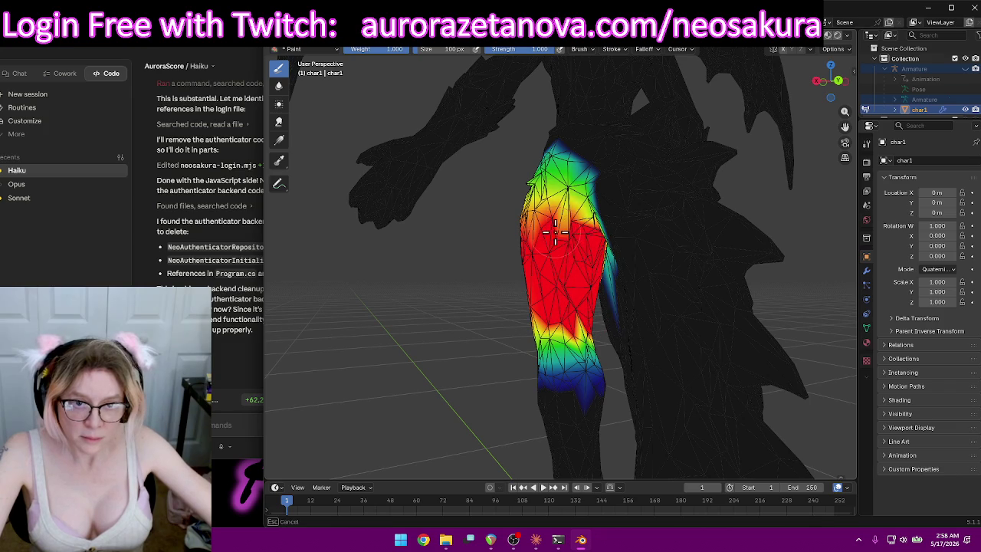
{"action": "left_click_drag", "start_coordinate": [564, 230], "coordinate": [539, 256]}
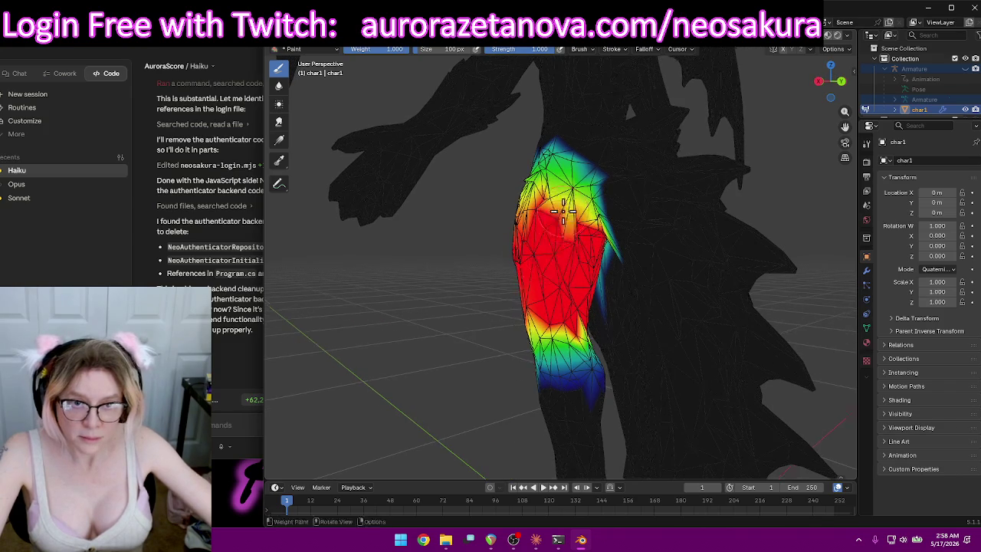
Paint full red weight up the upper thigh and into the thigh top.
{"action": "mouse_move", "coordinate": [560, 252]}
{"action": "middle_mouse_down"}
{"action": "mouse_move", "coordinate": [575, 247]}
{"action": "mouse_move", "coordinate": [574, 219]}
{"action": "middle_mouse_up"}
{"action": "mouse_move", "coordinate": [512, 226]}
{"action": "left_mouse_down"}
{"action": "mouse_move", "coordinate": [518, 245]}
{"action": "mouse_move", "coordinate": [523, 205]}
{"action": "left_mouse_up"}
{"action": "mouse_move", "coordinate": [522, 212]}
{"action": "middle_mouse_down"}
{"action": "mouse_move", "coordinate": [652, 217]}
{"action": "mouse_move", "coordinate": [537, 271]}
{"action": "middle_mouse_up"}
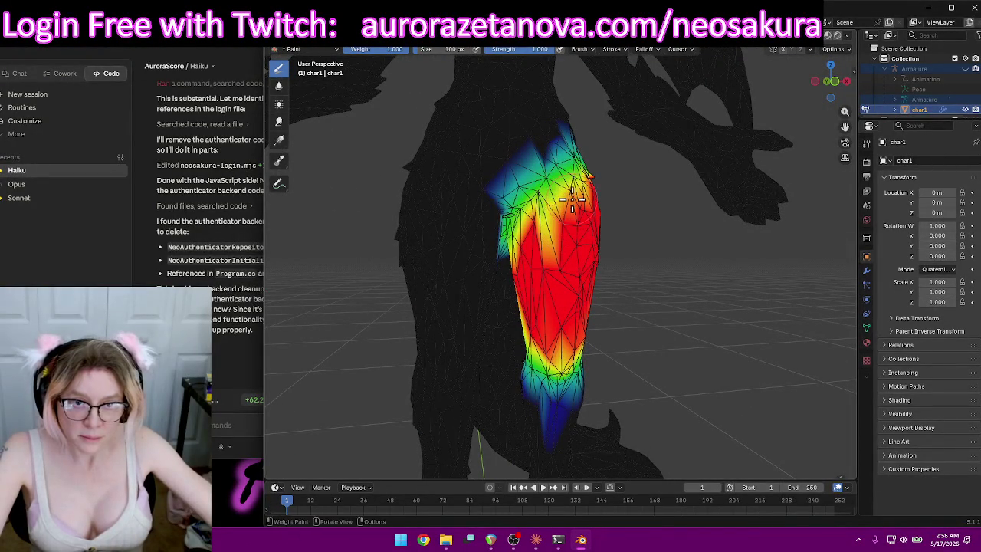
{"action": "middle_click_drag", "start_coordinate": [574, 243], "coordinate": [555, 215]}
{"action": "left_click_drag", "start_coordinate": [556, 214], "coordinate": [542, 188]}
{"action": "middle_click_drag", "start_coordinate": [594, 225], "coordinate": [560, 241]}
{"action": "left_click_drag", "start_coordinate": [529, 194], "coordinate": [559, 164]}
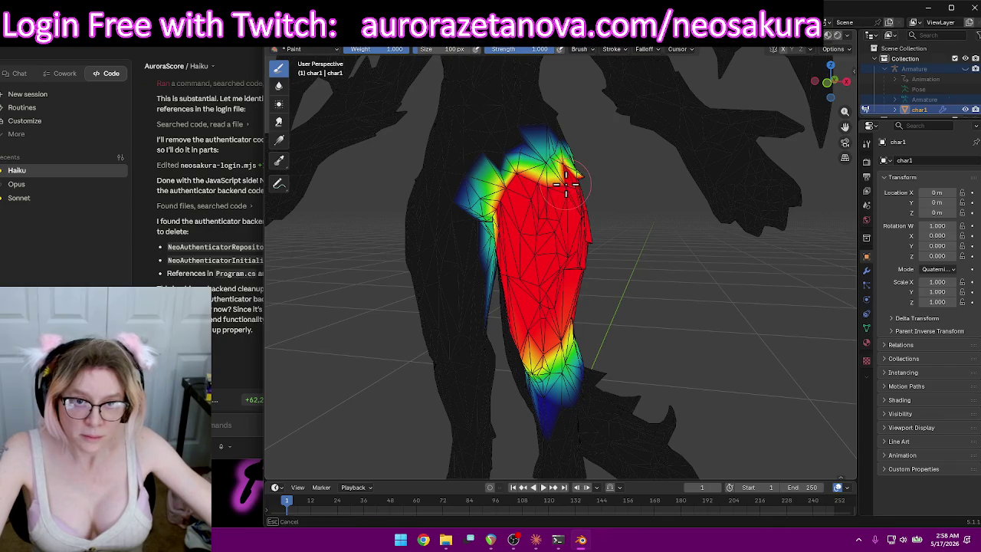
{"action": "mouse_move", "coordinate": [560, 180]}
{"action": "middle_mouse_down"}
{"action": "mouse_move", "coordinate": [514, 190]}
{"action": "mouse_move", "coordinate": [536, 188]}
{"action": "middle_mouse_up"}
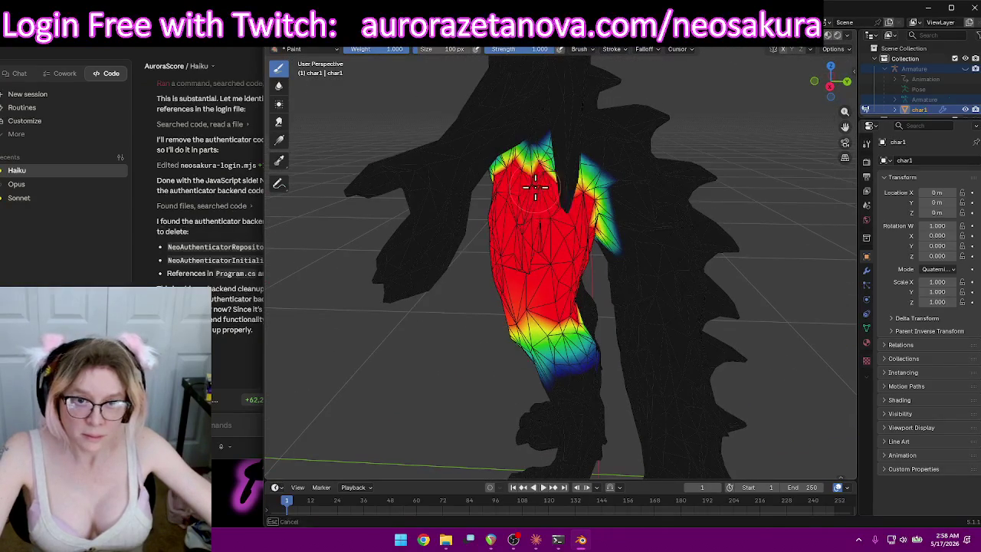
{"action": "middle_click_drag", "start_coordinate": [574, 220], "coordinate": [542, 208]}
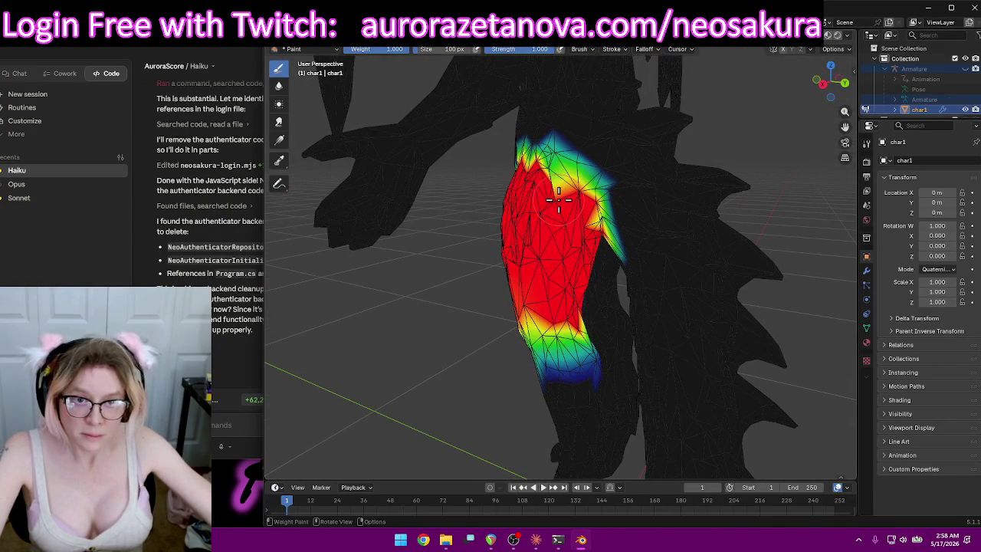
{"action": "left_click", "coordinate": [545, 50]}
Switch to the LeftLeg vertex group and review its weights on the lower leg.
{"action": "left_click", "coordinate": [524, 79]}
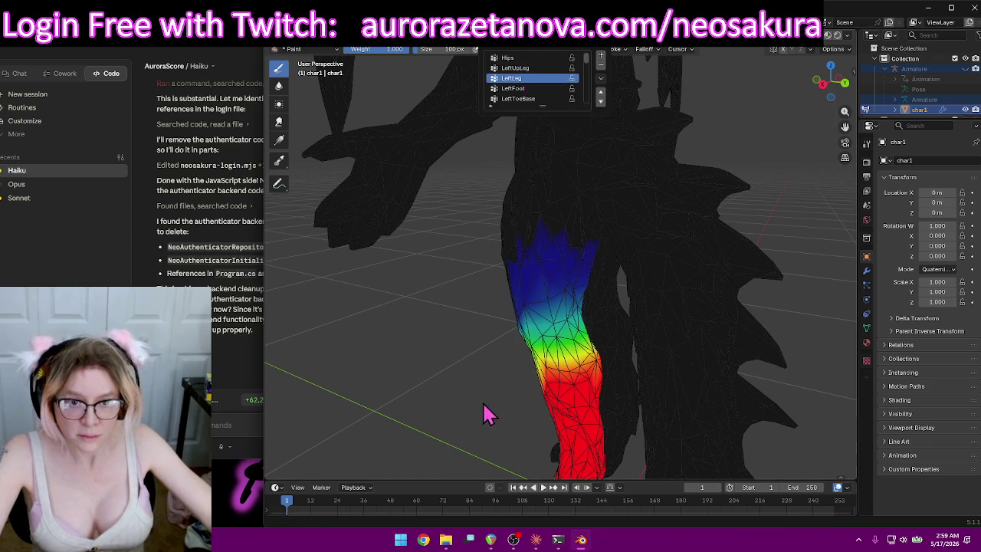
{"action": "mouse_move", "coordinate": [496, 383]}
{"action": "middle_mouse_down"}
{"action": "mouse_move", "coordinate": [514, 196]}
{"action": "mouse_move", "coordinate": [580, 234]}
{"action": "mouse_move", "coordinate": [716, 237]}
{"action": "mouse_move", "coordinate": [553, 214]}
{"action": "middle_mouse_up"}
{"action": "scroll", "coordinate": [625, 224], "scroll_direction": "down", "scroll_amount": 3}
{"action": "mouse_move", "coordinate": [436, 210]}
{"action": "middle_mouse_down"}
{"action": "mouse_move", "coordinate": [510, 135]}
{"action": "mouse_move", "coordinate": [626, 131]}
{"action": "mouse_move", "coordinate": [747, 215]}
{"action": "mouse_move", "coordinate": [723, 221]}
{"action": "mouse_move", "coordinate": [500, 67]}
{"action": "middle_mouse_up"}
Switch to the LeftFoot group and paint full weight along the left foot.
{"action": "left_click", "coordinate": [553, 51]}
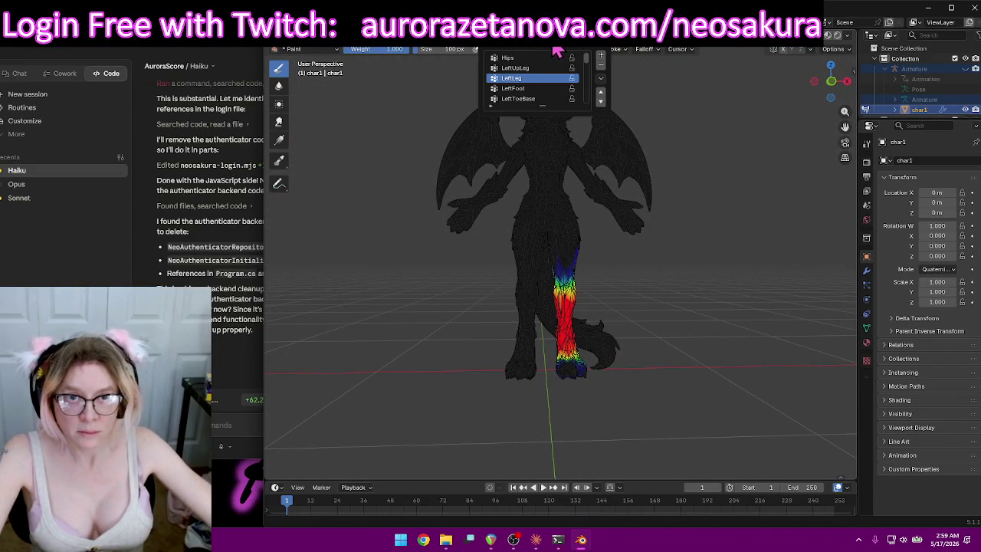
{"action": "left_click", "coordinate": [544, 91]}
{"action": "mouse_move", "coordinate": [695, 291]}
{"action": "middle_mouse_down"}
{"action": "mouse_move", "coordinate": [656, 292]}
{"action": "mouse_move", "coordinate": [670, 390]}
{"action": "mouse_move", "coordinate": [641, 314]}
{"action": "mouse_move", "coordinate": [619, 300]}
{"action": "middle_mouse_up"}
{"action": "scroll", "coordinate": [619, 299], "scroll_direction": "up", "scroll_amount": 3}
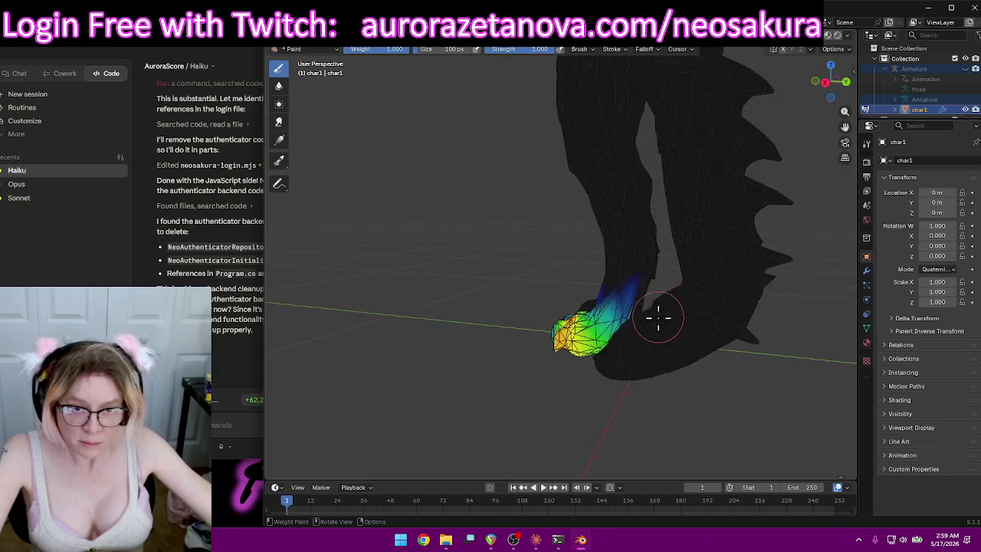
{"action": "scroll", "coordinate": [650, 314], "scroll_direction": "up", "scroll_amount": 3}
{"action": "mouse_move", "coordinate": [675, 330]}
{"action": "middle_mouse_down"}
{"action": "mouse_move", "coordinate": [689, 338]}
{"action": "mouse_move", "coordinate": [687, 357]}
{"action": "mouse_move", "coordinate": [753, 400]}
{"action": "mouse_move", "coordinate": [522, 362]}
{"action": "middle_mouse_up"}
{"action": "mouse_move", "coordinate": [540, 303]}
{"action": "left_mouse_down"}
{"action": "mouse_move", "coordinate": [506, 284]}
{"action": "mouse_move", "coordinate": [444, 274]}
{"action": "mouse_move", "coordinate": [483, 230]}
{"action": "mouse_move", "coordinate": [475, 252]}
{"action": "left_mouse_up"}
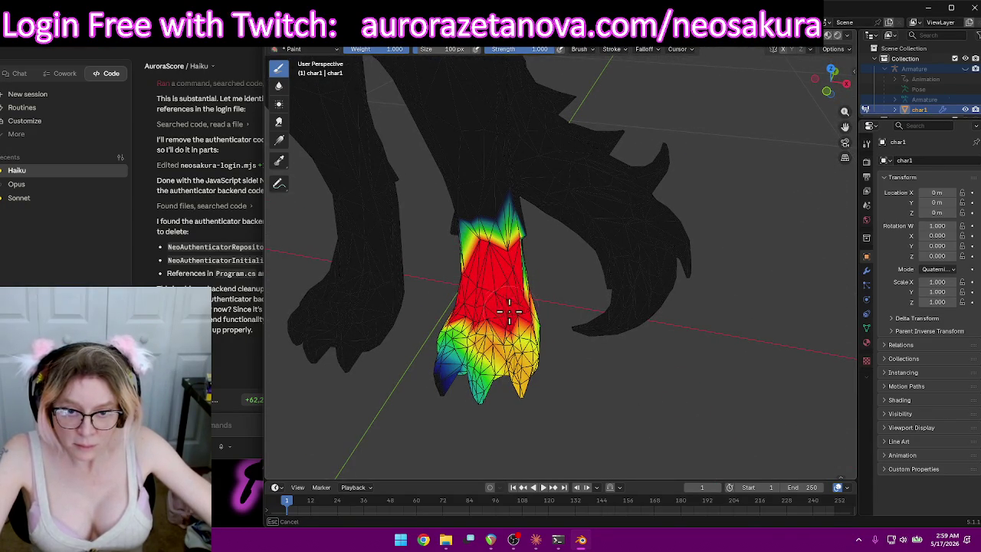
{"action": "mouse_move", "coordinate": [548, 291]}
{"action": "middle_mouse_down"}
{"action": "mouse_move", "coordinate": [467, 279]}
{"action": "mouse_move", "coordinate": [616, 360]}
{"action": "middle_mouse_up"}
{"action": "mouse_move", "coordinate": [617, 360]}
{"action": "left_mouse_down"}
{"action": "mouse_move", "coordinate": [619, 372]}
{"action": "mouse_move", "coordinate": [650, 362]}
{"action": "mouse_move", "coordinate": [648, 296]}
{"action": "left_mouse_up"}
Paint full red LeftFoot weight across the middle and top of the foot.
{"action": "mouse_move", "coordinate": [677, 342]}
{"action": "middle_mouse_down"}
{"action": "mouse_move", "coordinate": [608, 329]}
{"action": "mouse_move", "coordinate": [694, 243]}
{"action": "mouse_move", "coordinate": [578, 215]}
{"action": "mouse_move", "coordinate": [593, 192]}
{"action": "mouse_move", "coordinate": [630, 197]}
{"action": "mouse_move", "coordinate": [519, 259]}
{"action": "mouse_move", "coordinate": [436, 239]}
{"action": "middle_mouse_up"}
{"action": "mouse_move", "coordinate": [437, 240]}
{"action": "left_mouse_down"}
{"action": "mouse_move", "coordinate": [501, 254]}
{"action": "mouse_move", "coordinate": [420, 257]}
{"action": "left_mouse_up"}
{"action": "left_click_drag", "start_coordinate": [490, 284], "coordinate": [528, 280]}
{"action": "mouse_move", "coordinate": [528, 280]}
{"action": "middle_mouse_down"}
{"action": "mouse_move", "coordinate": [470, 278]}
{"action": "mouse_move", "coordinate": [526, 322]}
{"action": "mouse_move", "coordinate": [557, 280]}
{"action": "middle_mouse_up"}
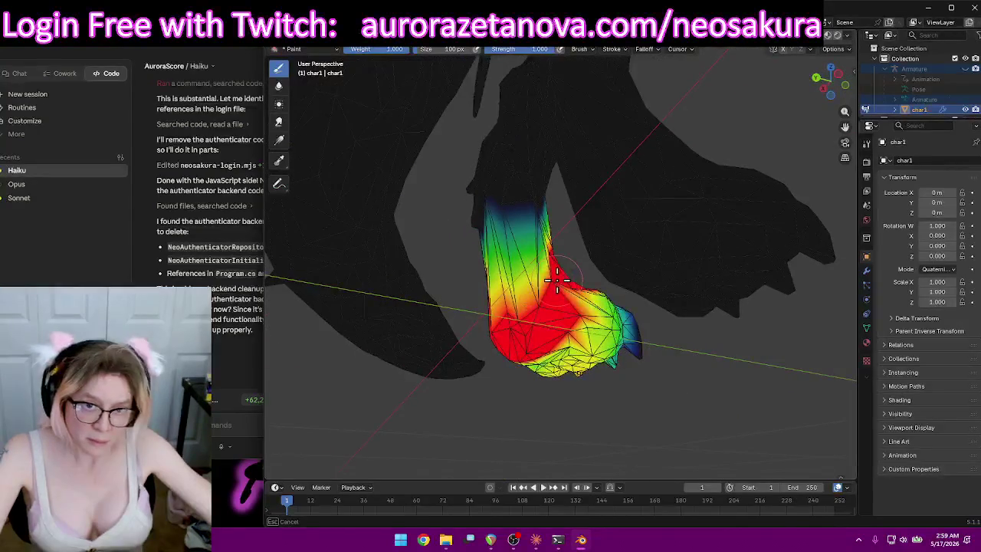
{"action": "left_click_drag", "start_coordinate": [534, 247], "coordinate": [534, 216]}
{"action": "middle_click_drag", "start_coordinate": [509, 224], "coordinate": [587, 230]}
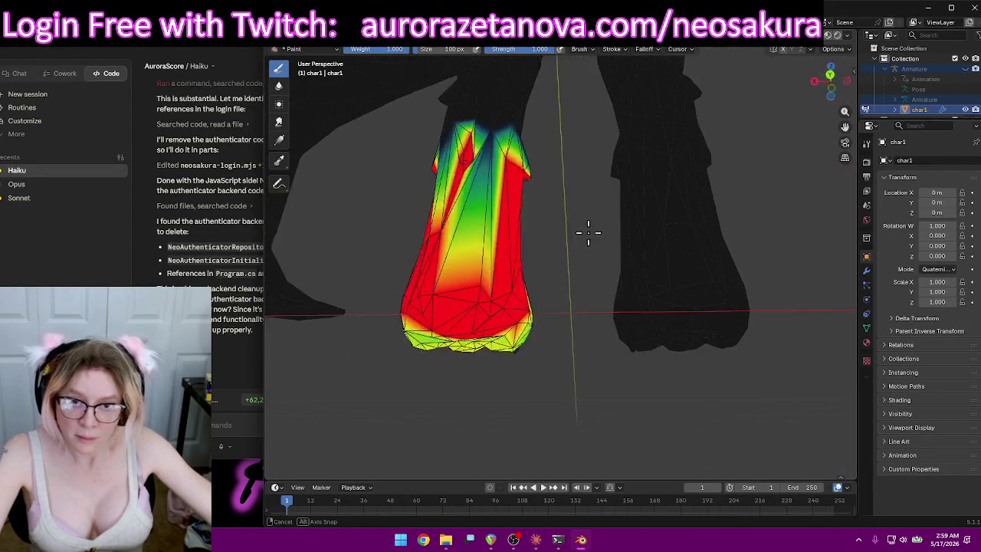
{"action": "mouse_move", "coordinate": [505, 168]}
{"action": "left_mouse_down"}
{"action": "mouse_move", "coordinate": [495, 151]}
{"action": "mouse_move", "coordinate": [526, 142]}
{"action": "left_mouse_up"}
{"action": "mouse_move", "coordinate": [526, 143]}
{"action": "middle_mouse_down"}
{"action": "mouse_move", "coordinate": [416, 207]}
{"action": "mouse_move", "coordinate": [704, 268]}
{"action": "mouse_move", "coordinate": [657, 246]}
{"action": "middle_mouse_up"}
{"action": "left_click_drag", "start_coordinate": [623, 147], "coordinate": [624, 136]}
{"action": "mouse_move", "coordinate": [624, 135]}
{"action": "middle_mouse_down"}
{"action": "mouse_move", "coordinate": [657, 202]}
{"action": "mouse_move", "coordinate": [652, 227]}
{"action": "mouse_move", "coordinate": [828, 240]}
{"action": "mouse_move", "coordinate": [735, 225]}
{"action": "mouse_move", "coordinate": [768, 267]}
{"action": "middle_mouse_up"}
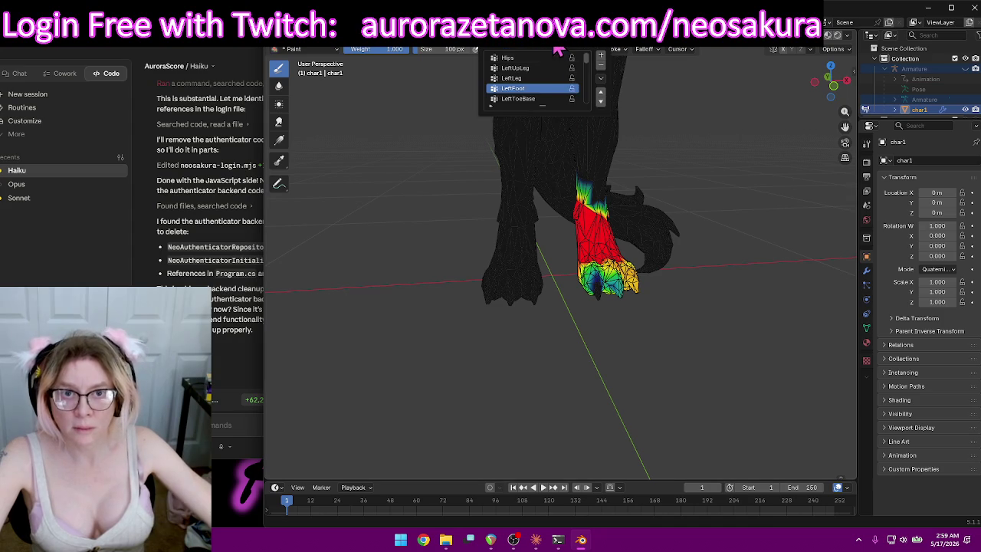
Review the LeftToeBase group weights, then choose the RightUpLeg vertex group.
{"action": "left_click", "coordinate": [522, 100]}
{"action": "middle_click_drag", "start_coordinate": [732, 297], "coordinate": [582, 332]}
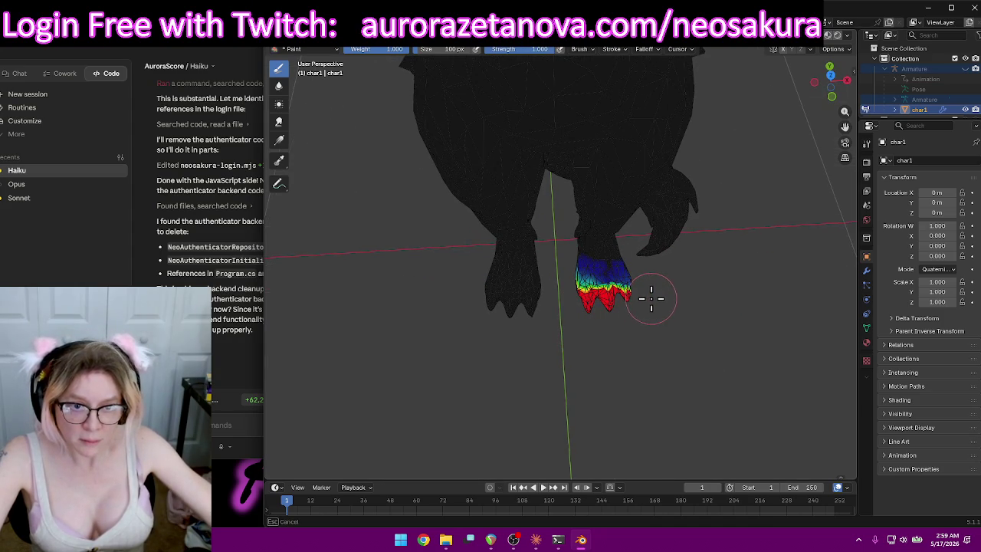
{"action": "mouse_move", "coordinate": [704, 314]}
{"action": "middle_mouse_down"}
{"action": "mouse_move", "coordinate": [700, 215]}
{"action": "mouse_move", "coordinate": [722, 274]}
{"action": "middle_mouse_up"}
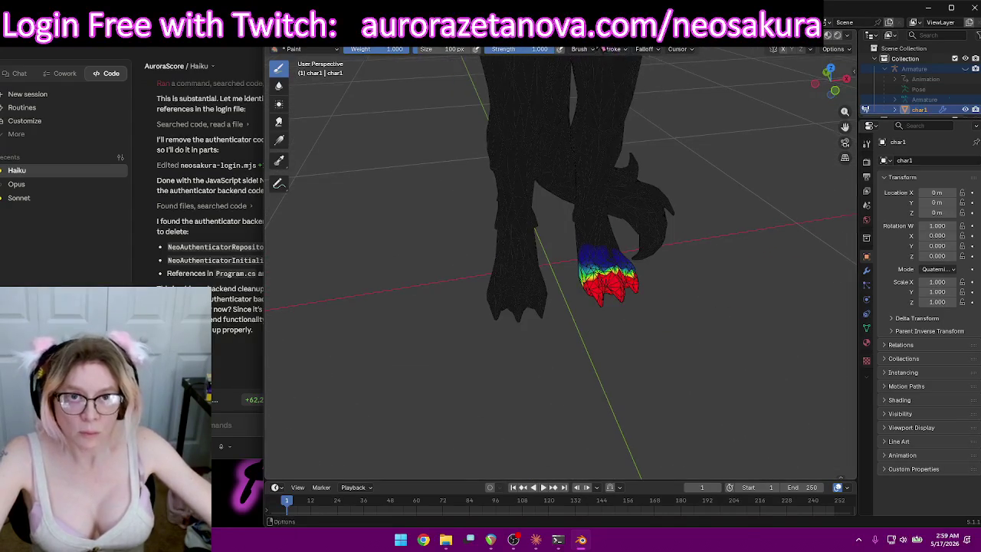
{"action": "left_click", "coordinate": [557, 51]}
{"action": "scroll", "coordinate": [544, 96], "scroll_direction": "down", "scroll_amount": 1}
{"action": "left_click", "coordinate": [525, 99]}
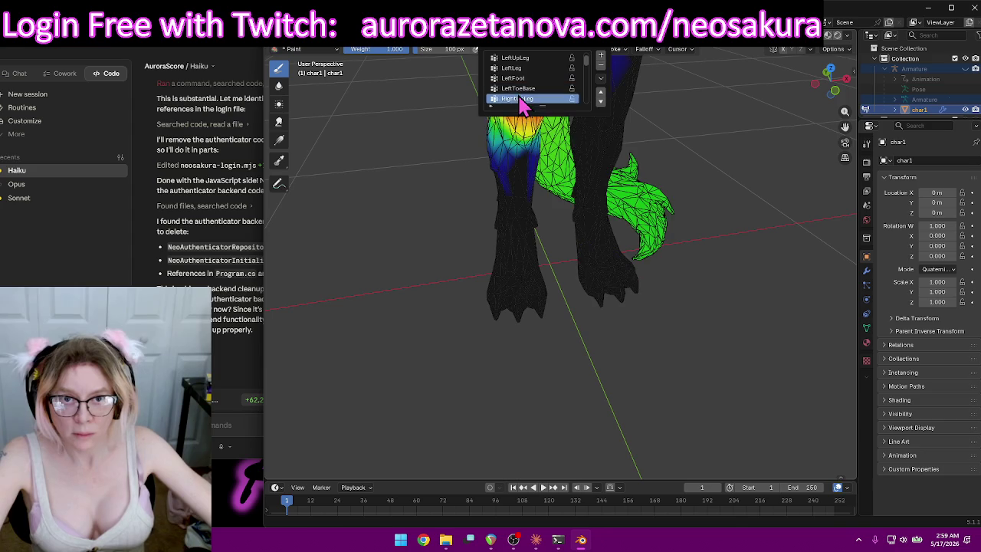
Paint zero RightUpLeg weight over the tail tip, tail sides and below the thigh.
{"action": "mouse_move", "coordinate": [444, 197]}
{"action": "middle_mouse_down"}
{"action": "mouse_move", "coordinate": [766, 229]}
{"action": "mouse_move", "coordinate": [591, 259]}
{"action": "mouse_move", "coordinate": [635, 314]}
{"action": "middle_mouse_up"}
{"action": "mouse_move", "coordinate": [634, 314]}
{"action": "left_mouse_down"}
{"action": "mouse_move", "coordinate": [676, 306]}
{"action": "mouse_move", "coordinate": [679, 273]}
{"action": "mouse_move", "coordinate": [726, 262]}
{"action": "left_mouse_up"}
{"action": "left_click_drag", "start_coordinate": [655, 114], "coordinate": [657, 282]}
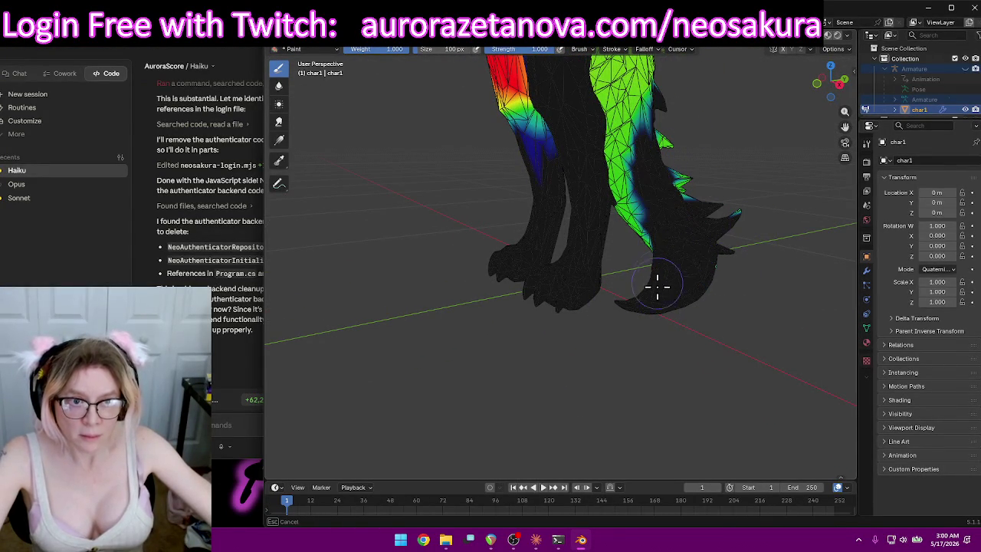
{"action": "left_click_drag", "start_coordinate": [643, 215], "coordinate": [627, 178]}
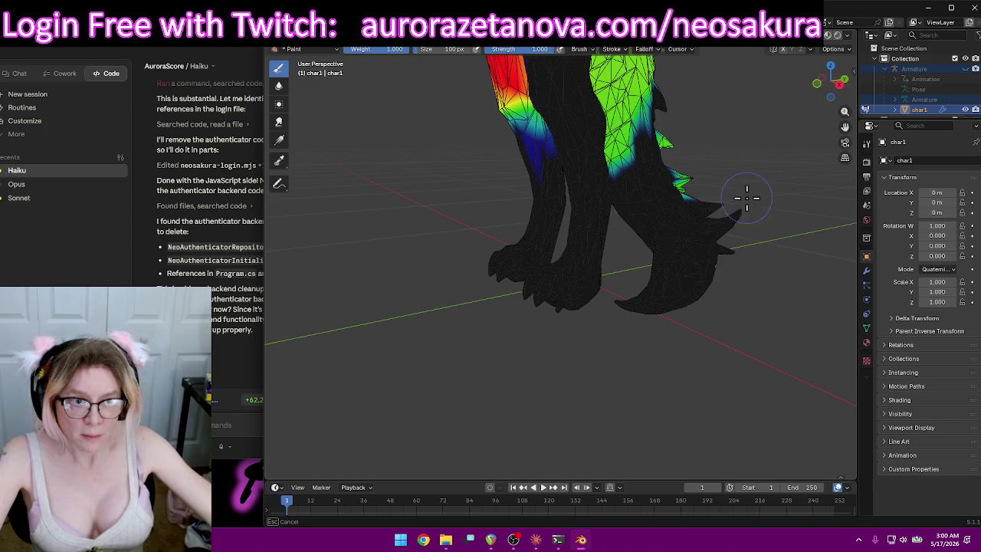
{"action": "mouse_move", "coordinate": [757, 217]}
{"action": "middle_mouse_down"}
{"action": "mouse_move", "coordinate": [777, 149]}
{"action": "mouse_move", "coordinate": [771, 210]}
{"action": "mouse_move", "coordinate": [694, 308]}
{"action": "middle_mouse_up"}
{"action": "mouse_move", "coordinate": [611, 334]}
{"action": "left_mouse_down"}
{"action": "mouse_move", "coordinate": [596, 164]}
{"action": "mouse_move", "coordinate": [615, 107]}
{"action": "mouse_move", "coordinate": [536, 87]}
{"action": "mouse_move", "coordinate": [565, 157]}
{"action": "left_mouse_up"}
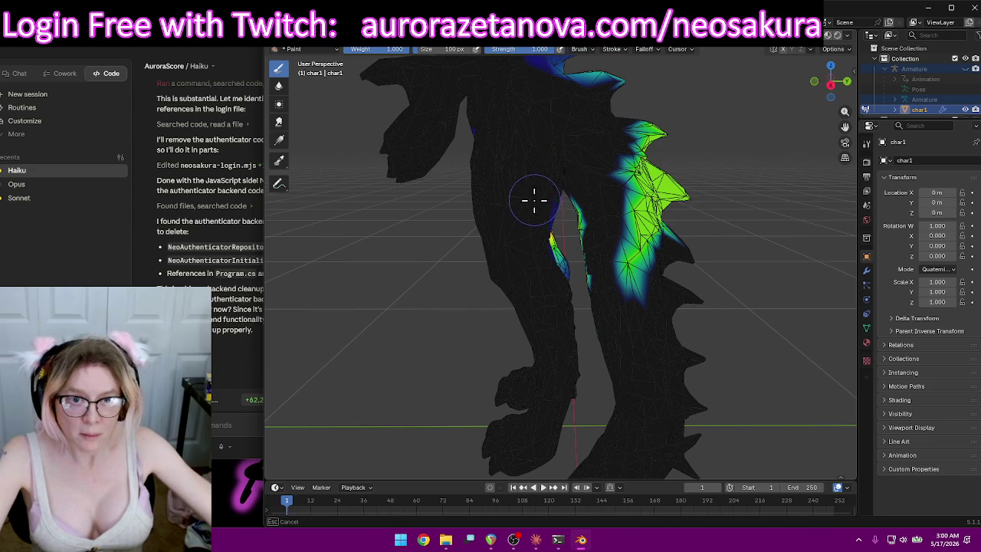
{"action": "mouse_move", "coordinate": [605, 280]}
{"action": "left_mouse_down"}
{"action": "mouse_move", "coordinate": [655, 222]}
{"action": "mouse_move", "coordinate": [640, 237]}
{"action": "left_mouse_up"}
{"action": "scroll", "coordinate": [600, 82], "scroll_direction": "down", "scroll_amount": 2}
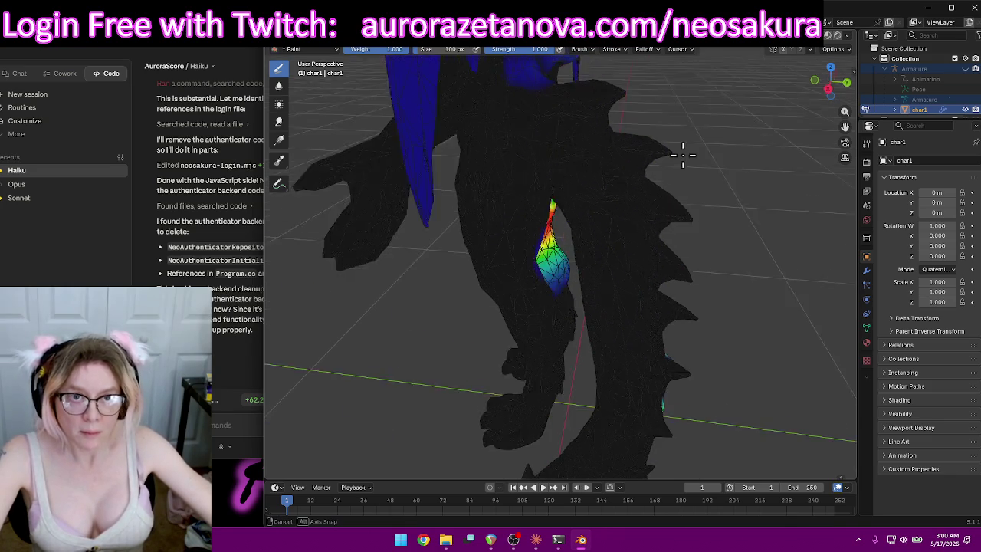
{"action": "scroll", "coordinate": [641, 164], "scroll_direction": "down", "scroll_amount": 2}
{"action": "scroll", "coordinate": [642, 164], "scroll_direction": "down", "scroll_amount": 3}
{"action": "scroll", "coordinate": [613, 151], "scroll_direction": "down", "scroll_amount": 2}
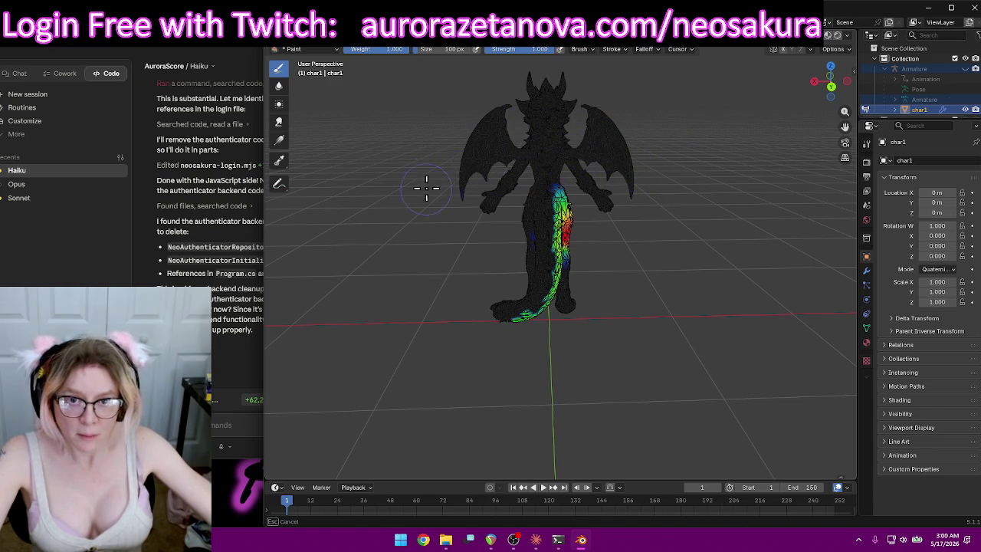
{"action": "mouse_move", "coordinate": [471, 178]}
{"action": "middle_mouse_down"}
{"action": "mouse_move", "coordinate": [651, 140]}
{"action": "mouse_move", "coordinate": [506, 149]}
{"action": "middle_mouse_up"}
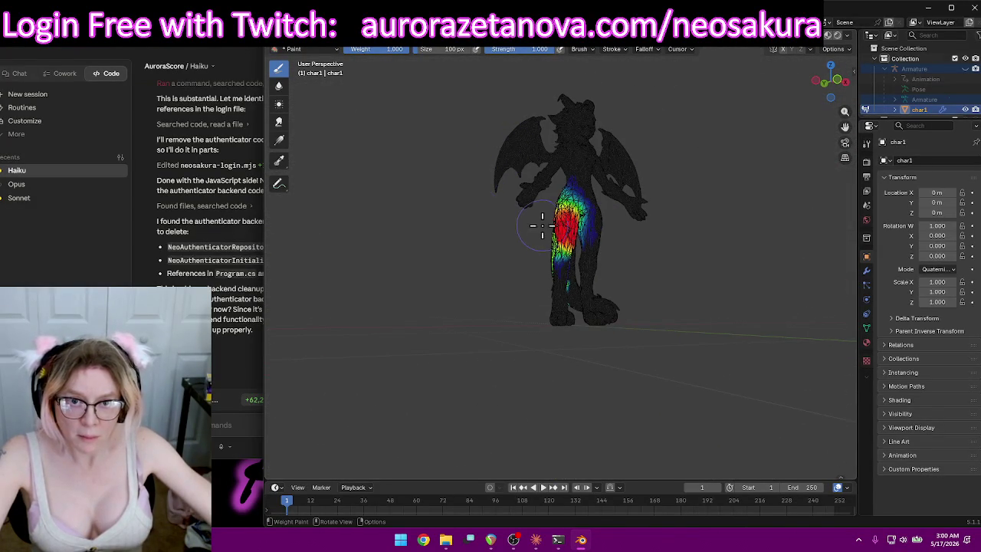
{"action": "scroll", "coordinate": [535, 222], "scroll_direction": "up", "scroll_amount": 5}
{"action": "scroll", "coordinate": [702, 261], "scroll_direction": "up", "scroll_amount": 1}
Clear the remaining thigh weight from the lower tail and the upper leg edge.
{"action": "left_click_drag", "start_coordinate": [651, 264], "coordinate": [678, 418]}
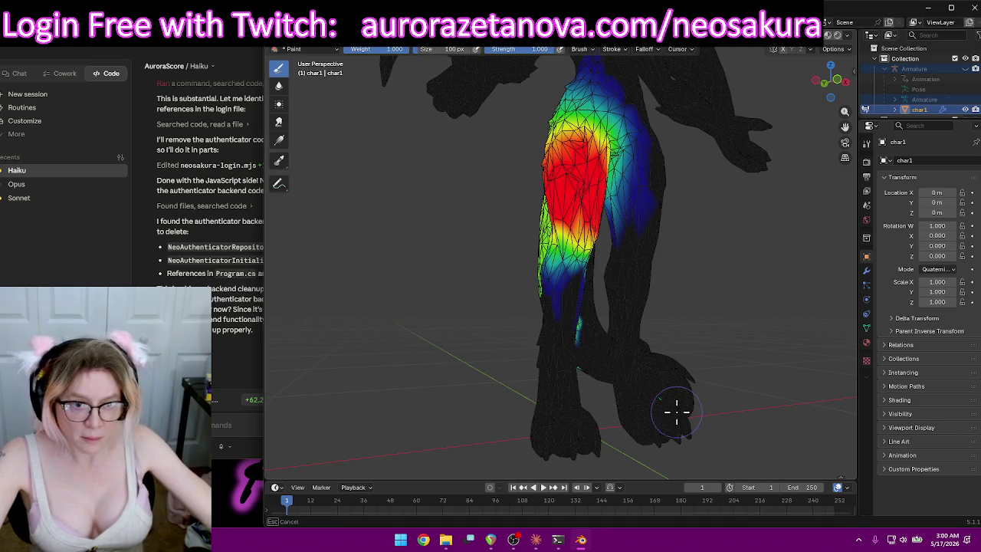
{"action": "left_click_drag", "start_coordinate": [644, 239], "coordinate": [642, 158]}
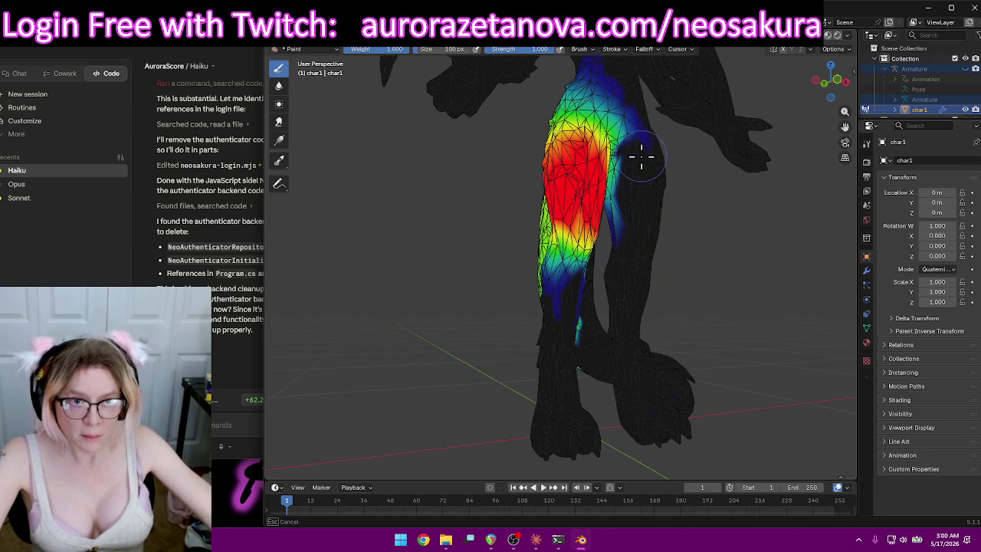
{"action": "mouse_move", "coordinate": [723, 188]}
{"action": "middle_mouse_down"}
{"action": "mouse_move", "coordinate": [690, 197]}
{"action": "mouse_move", "coordinate": [715, 228]}
{"action": "mouse_move", "coordinate": [627, 347]}
{"action": "middle_mouse_up"}
{"action": "left_click_drag", "start_coordinate": [550, 368], "coordinate": [547, 307]}
{"action": "middle_click_drag", "start_coordinate": [547, 307], "coordinate": [739, 332]}
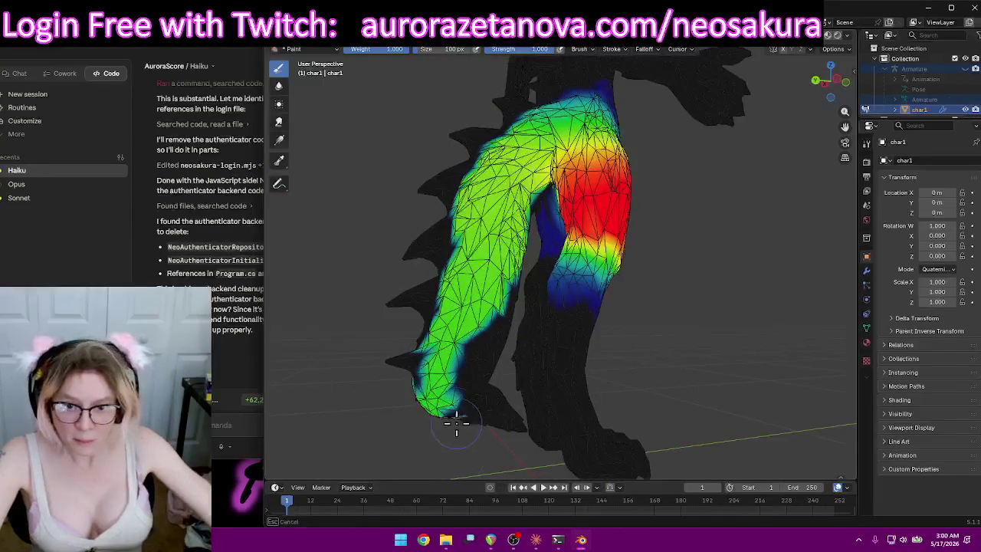
{"action": "left_click_drag", "start_coordinate": [459, 436], "coordinate": [414, 398]}
{"action": "middle_click_drag", "start_coordinate": [413, 399], "coordinate": [493, 394]}
{"action": "left_click_drag", "start_coordinate": [492, 394], "coordinate": [437, 416]}
{"action": "mouse_move", "coordinate": [437, 416]}
{"action": "middle_mouse_down"}
{"action": "mouse_move", "coordinate": [454, 378]}
{"action": "mouse_move", "coordinate": [499, 334]}
{"action": "mouse_move", "coordinate": [406, 390]}
{"action": "middle_mouse_up"}
{"action": "mouse_move", "coordinate": [405, 391]}
{"action": "left_mouse_down"}
{"action": "mouse_move", "coordinate": [427, 416]}
{"action": "mouse_move", "coordinate": [477, 223]}
{"action": "mouse_move", "coordinate": [469, 153]}
{"action": "mouse_move", "coordinate": [453, 199]}
{"action": "mouse_move", "coordinate": [521, 226]}
{"action": "mouse_move", "coordinate": [501, 286]}
{"action": "left_mouse_up"}
{"action": "mouse_move", "coordinate": [521, 222]}
{"action": "left_mouse_down"}
{"action": "mouse_move", "coordinate": [495, 113]}
{"action": "mouse_move", "coordinate": [532, 127]}
{"action": "mouse_move", "coordinate": [563, 86]}
{"action": "mouse_move", "coordinate": [511, 103]}
{"action": "left_mouse_up"}
{"action": "mouse_move", "coordinate": [510, 103]}
{"action": "middle_mouse_down"}
{"action": "mouse_move", "coordinate": [505, 269]}
{"action": "mouse_move", "coordinate": [530, 215]}
{"action": "mouse_move", "coordinate": [580, 234]}
{"action": "mouse_move", "coordinate": [576, 219]}
{"action": "mouse_move", "coordinate": [650, 192]}
{"action": "mouse_move", "coordinate": [633, 251]}
{"action": "middle_mouse_up"}
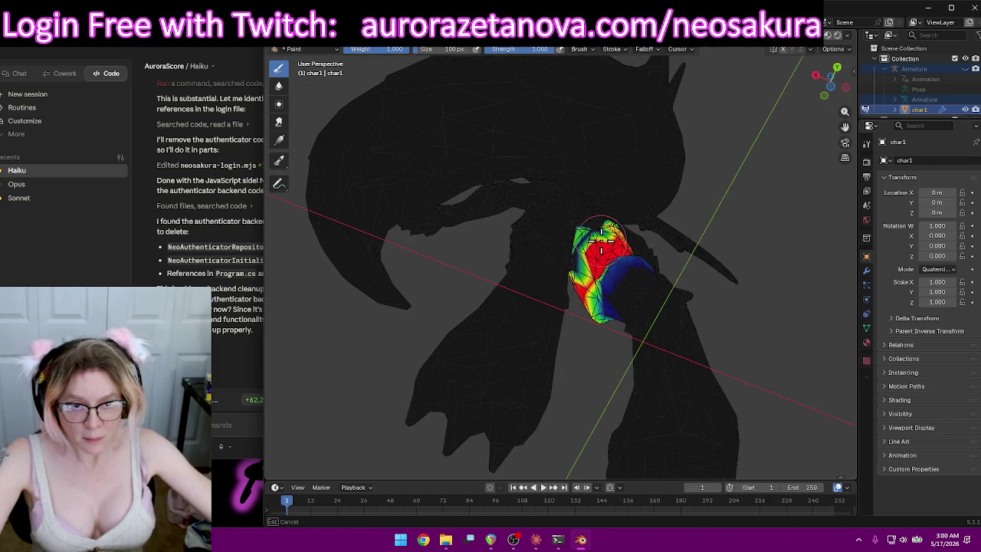
Erase the stray RightUpLeg weight along the green spike's edge.
{"action": "mouse_move", "coordinate": [578, 270]}
{"action": "middle_mouse_down"}
{"action": "mouse_move", "coordinate": [626, 212]}
{"action": "mouse_move", "coordinate": [666, 255]}
{"action": "middle_mouse_up"}
{"action": "scroll", "coordinate": [626, 213], "scroll_direction": "up", "scroll_amount": 4}
{"action": "left_click_drag", "start_coordinate": [666, 255], "coordinate": [688, 261], "text": "ctrl"}
{"action": "middle_click_drag", "start_coordinate": [738, 277], "coordinate": [621, 284]}
{"action": "mouse_move", "coordinate": [621, 284]}
{"action": "left_mouse_down", "text": "ctrl"}
{"action": "mouse_move", "coordinate": [576, 344]}
{"action": "mouse_move", "coordinate": [469, 342]}
{"action": "mouse_move", "coordinate": [554, 291]}
{"action": "left_mouse_up", "text": "ctrl"}
{"action": "mouse_move", "coordinate": [554, 292]}
{"action": "middle_mouse_down"}
{"action": "mouse_move", "coordinate": [604, 302]}
{"action": "mouse_move", "coordinate": [630, 353]}
{"action": "middle_mouse_up"}
Paint full 1.0 weight up the right thigh and near the spike.
{"action": "left_click_drag", "start_coordinate": [631, 353], "coordinate": [633, 327]}
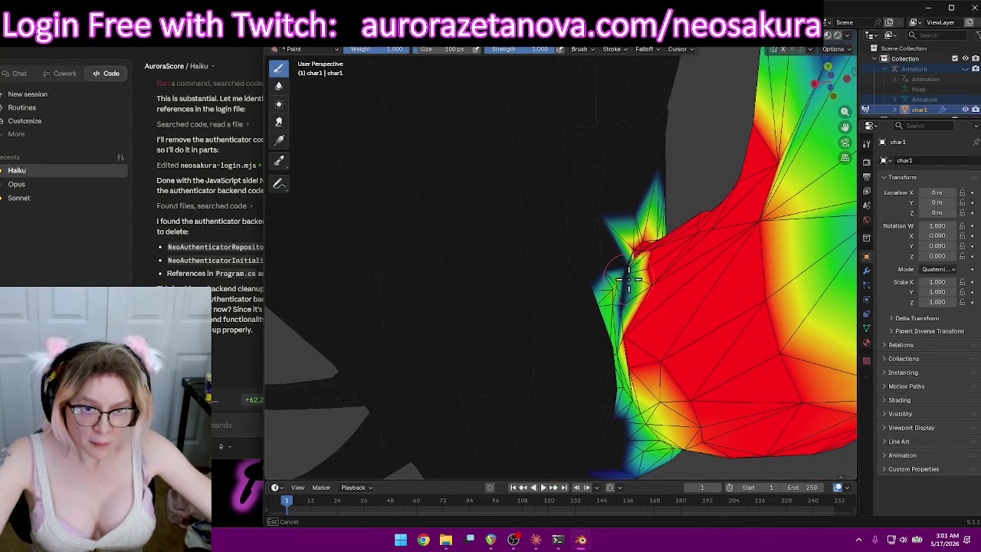
{"action": "left_click_drag", "start_coordinate": [628, 278], "coordinate": [625, 296]}
{"action": "mouse_move", "coordinate": [633, 313]}
{"action": "middle_mouse_down"}
{"action": "mouse_move", "coordinate": [679, 317]}
{"action": "mouse_move", "coordinate": [646, 236]}
{"action": "middle_mouse_up"}
{"action": "left_click_drag", "start_coordinate": [645, 236], "coordinate": [627, 216]}
{"action": "mouse_move", "coordinate": [696, 264]}
{"action": "middle_mouse_down"}
{"action": "mouse_move", "coordinate": [696, 232]}
{"action": "mouse_move", "coordinate": [729, 248]}
{"action": "mouse_move", "coordinate": [740, 291]}
{"action": "mouse_move", "coordinate": [753, 265]}
{"action": "mouse_move", "coordinate": [650, 350]}
{"action": "middle_mouse_up"}
{"action": "left_click_drag", "start_coordinate": [650, 350], "coordinate": [639, 362]}
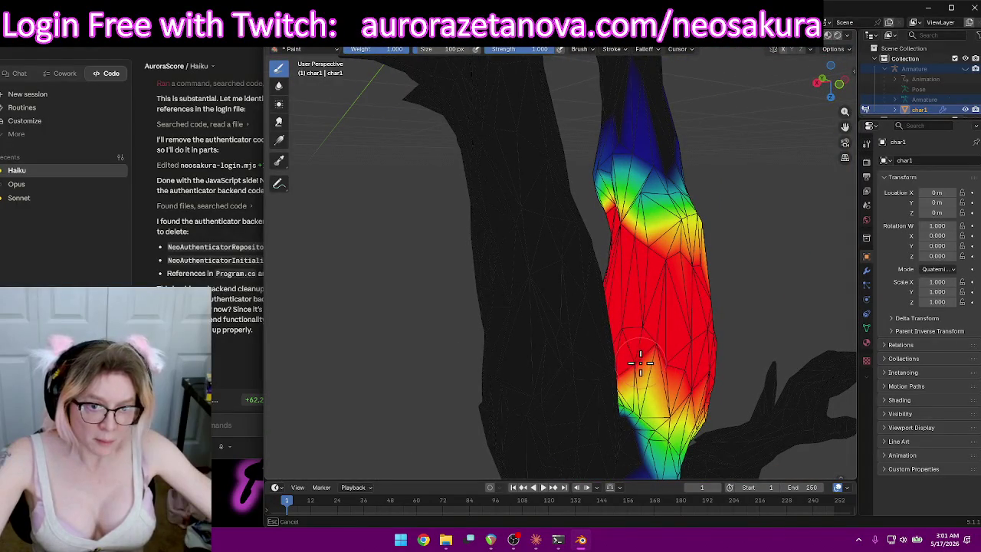
Spread full weight across the rest of the right thigh up to its edge.
{"action": "middle_click_drag", "start_coordinate": [663, 384], "coordinate": [716, 350]}
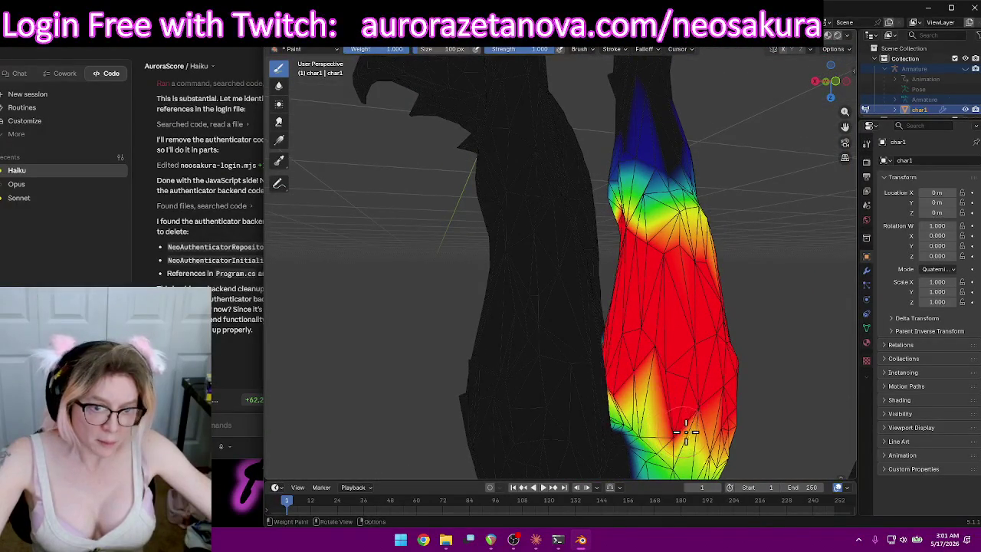
{"action": "mouse_move", "coordinate": [752, 413]}
{"action": "middle_mouse_down"}
{"action": "mouse_move", "coordinate": [764, 368]}
{"action": "mouse_move", "coordinate": [656, 427]}
{"action": "mouse_move", "coordinate": [689, 329]}
{"action": "middle_mouse_up"}
{"action": "mouse_move", "coordinate": [690, 329]}
{"action": "left_mouse_down"}
{"action": "mouse_move", "coordinate": [777, 307]}
{"action": "mouse_move", "coordinate": [789, 317]}
{"action": "left_mouse_up"}
{"action": "mouse_move", "coordinate": [789, 317]}
{"action": "middle_mouse_down"}
{"action": "mouse_move", "coordinate": [792, 291]}
{"action": "mouse_move", "coordinate": [713, 310]}
{"action": "mouse_move", "coordinate": [475, 257]}
{"action": "middle_mouse_up"}
{"action": "left_click_drag", "start_coordinate": [475, 257], "coordinate": [468, 252]}
{"action": "mouse_move", "coordinate": [491, 203]}
{"action": "left_mouse_down"}
{"action": "mouse_move", "coordinate": [424, 330]}
{"action": "mouse_move", "coordinate": [508, 296]}
{"action": "mouse_move", "coordinate": [527, 276]}
{"action": "mouse_move", "coordinate": [575, 282]}
{"action": "mouse_move", "coordinate": [606, 263]}
{"action": "mouse_move", "coordinate": [528, 300]}
{"action": "mouse_move", "coordinate": [568, 335]}
{"action": "left_mouse_up"}
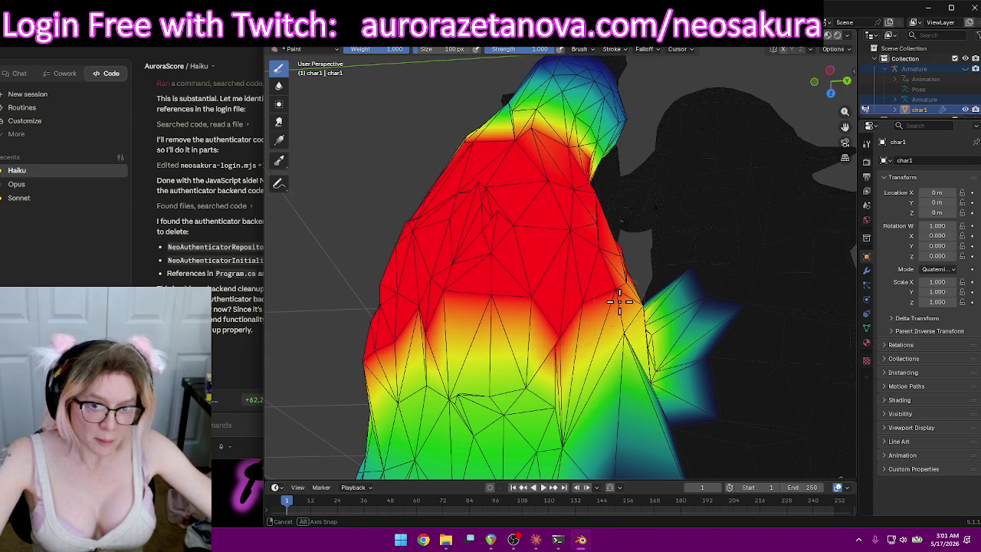
{"action": "middle_click_drag", "start_coordinate": [620, 301], "coordinate": [580, 333]}
{"action": "left_click_drag", "start_coordinate": [571, 341], "coordinate": [506, 397]}
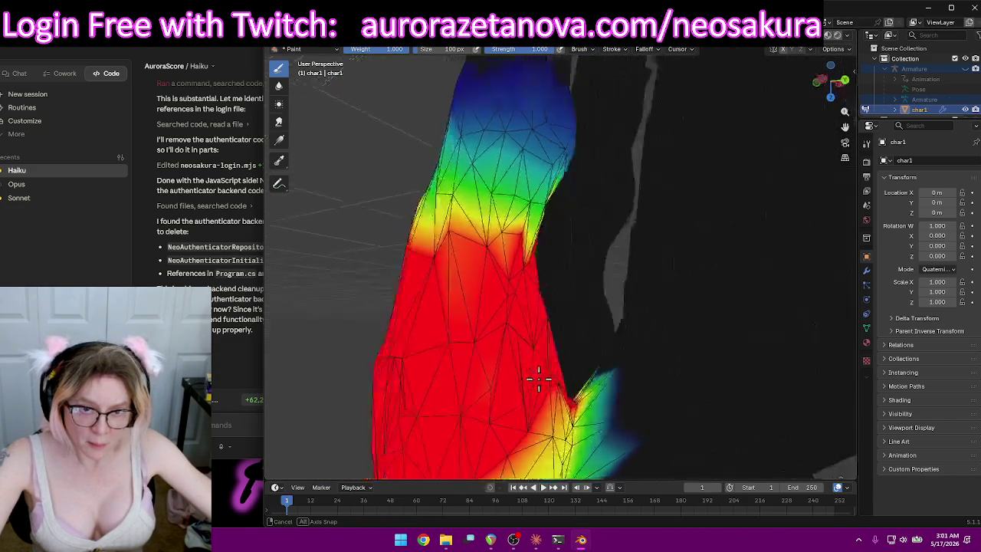
Orbit around the character to inspect the painted right thigh from several sides.
{"action": "scroll", "coordinate": [536, 375], "scroll_direction": "down", "scroll_amount": 3}
{"action": "scroll", "coordinate": [536, 375], "scroll_direction": "down", "scroll_amount": 3}
{"action": "mouse_move", "coordinate": [537, 376]}
{"action": "middle_mouse_down"}
{"action": "mouse_move", "coordinate": [751, 365]}
{"action": "mouse_move", "coordinate": [712, 431]}
{"action": "middle_mouse_up"}
{"action": "scroll", "coordinate": [619, 114], "scroll_direction": "up", "scroll_amount": 3}
{"action": "mouse_move", "coordinate": [647, 361]}
{"action": "middle_mouse_down"}
{"action": "mouse_move", "coordinate": [655, 272]}
{"action": "mouse_move", "coordinate": [501, 265]}
{"action": "mouse_move", "coordinate": [749, 279]}
{"action": "mouse_move", "coordinate": [773, 268]}
{"action": "middle_mouse_up"}
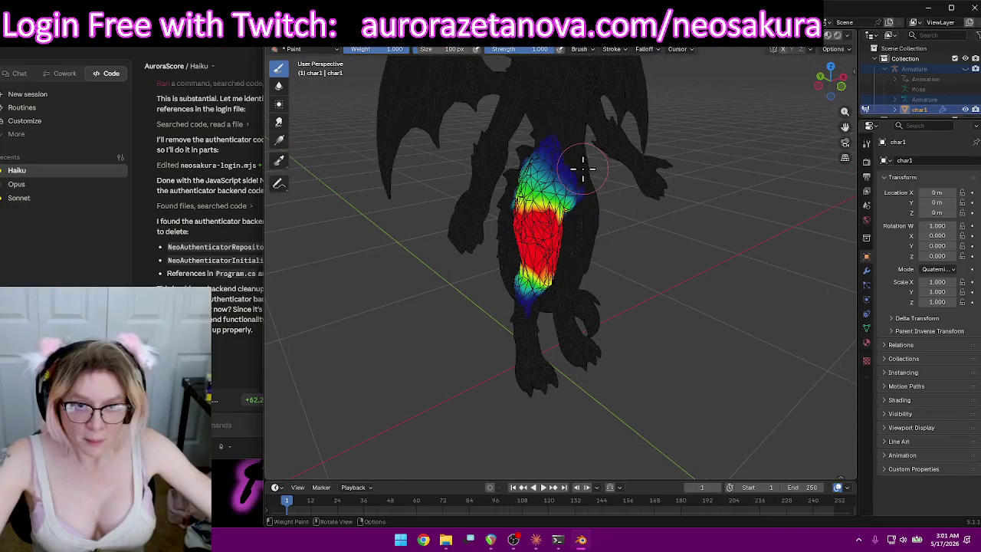
{"action": "scroll", "coordinate": [641, 161], "scroll_direction": "up", "scroll_amount": 2}
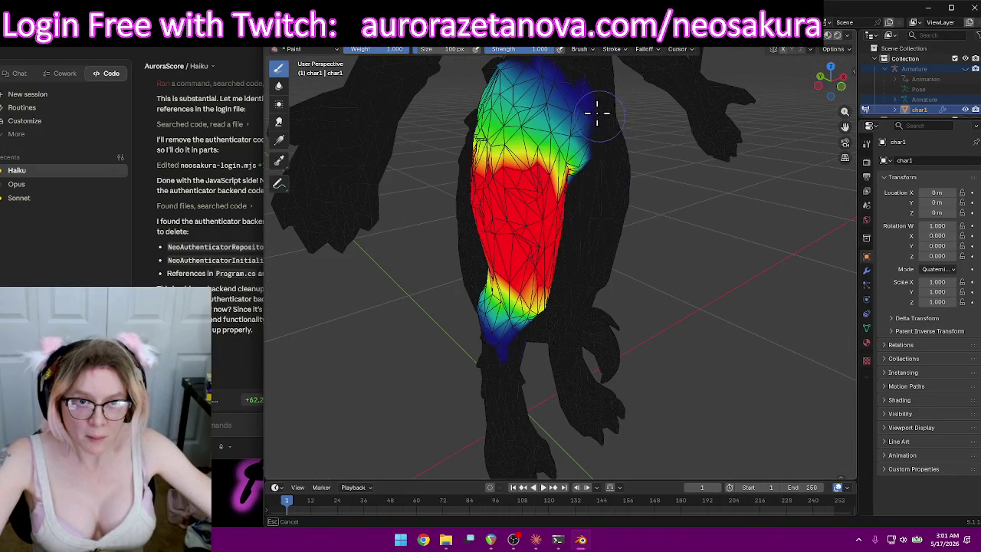
{"action": "middle_click_drag", "start_coordinate": [615, 111], "coordinate": [632, 130]}
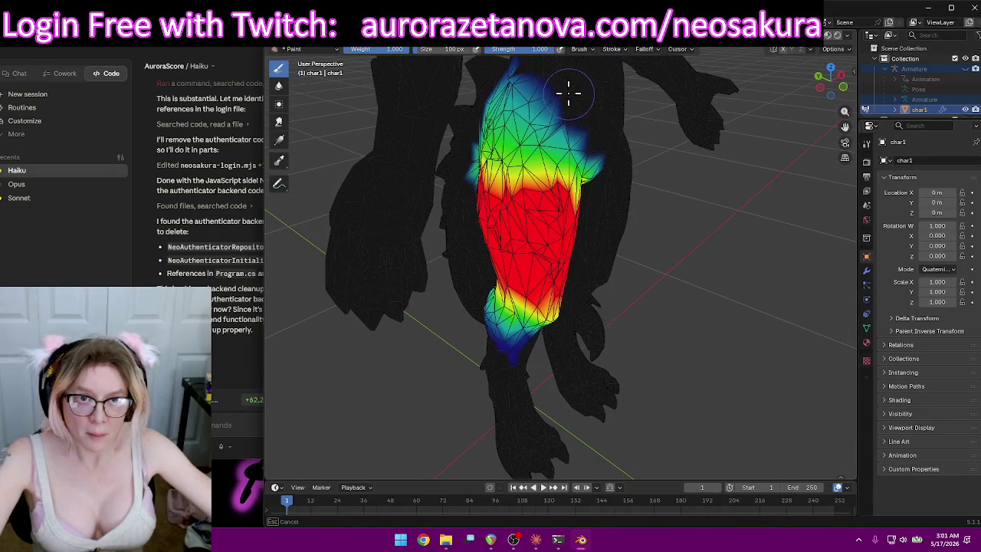
{"action": "mouse_move", "coordinate": [536, 76]}
{"action": "middle_mouse_down"}
{"action": "mouse_move", "coordinate": [648, 102]}
{"action": "mouse_move", "coordinate": [712, 94]}
{"action": "middle_mouse_up"}
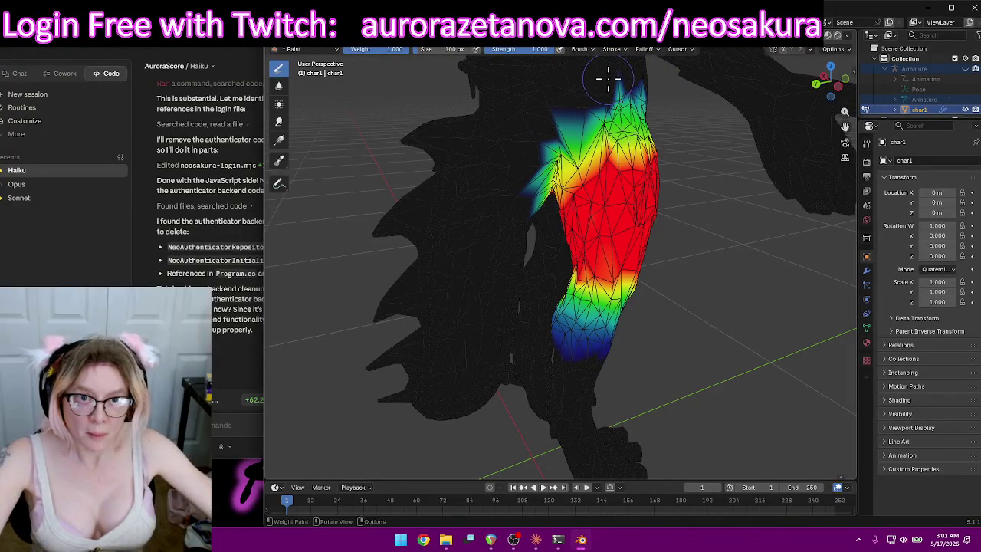
{"action": "mouse_move", "coordinate": [541, 147]}
{"action": "middle_mouse_down"}
{"action": "mouse_move", "coordinate": [564, 83]}
{"action": "mouse_move", "coordinate": [560, 105]}
{"action": "middle_mouse_up"}
{"action": "mouse_move", "coordinate": [742, 167]}
{"action": "middle_mouse_down"}
{"action": "mouse_move", "coordinate": [650, 201]}
{"action": "mouse_move", "coordinate": [633, 221]}
{"action": "mouse_move", "coordinate": [672, 243]}
{"action": "mouse_move", "coordinate": [574, 208]}
{"action": "mouse_move", "coordinate": [597, 213]}
{"action": "middle_mouse_up"}
{"action": "scroll", "coordinate": [628, 225], "scroll_direction": "down", "scroll_amount": 5}
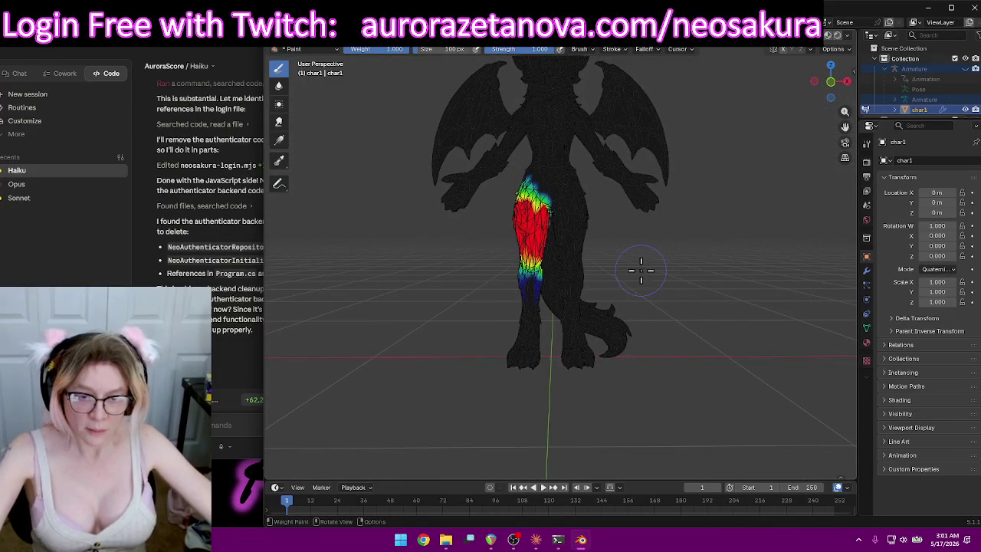
{"action": "left_click", "coordinate": [559, 49]}
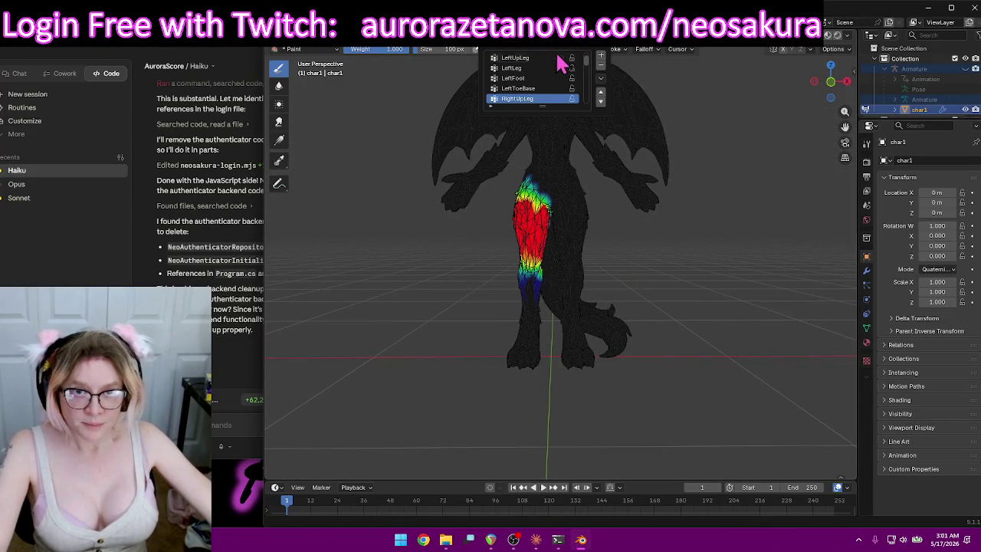
Make RightFoot the active vertex group, briefly passing through RightLeg.
{"action": "scroll", "coordinate": [544, 98], "scroll_direction": "down", "scroll_amount": 1}
{"action": "left_click", "coordinate": [536, 99]}
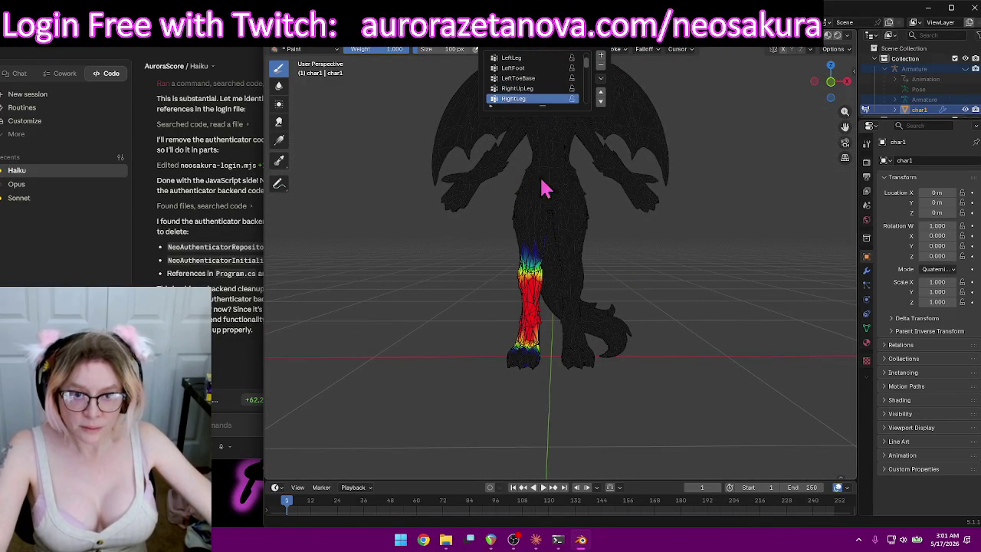
{"action": "mouse_move", "coordinate": [644, 219]}
{"action": "middle_mouse_down"}
{"action": "mouse_move", "coordinate": [584, 223]}
{"action": "mouse_move", "coordinate": [555, 96]}
{"action": "middle_mouse_up"}
{"action": "left_click", "coordinate": [535, 49]}
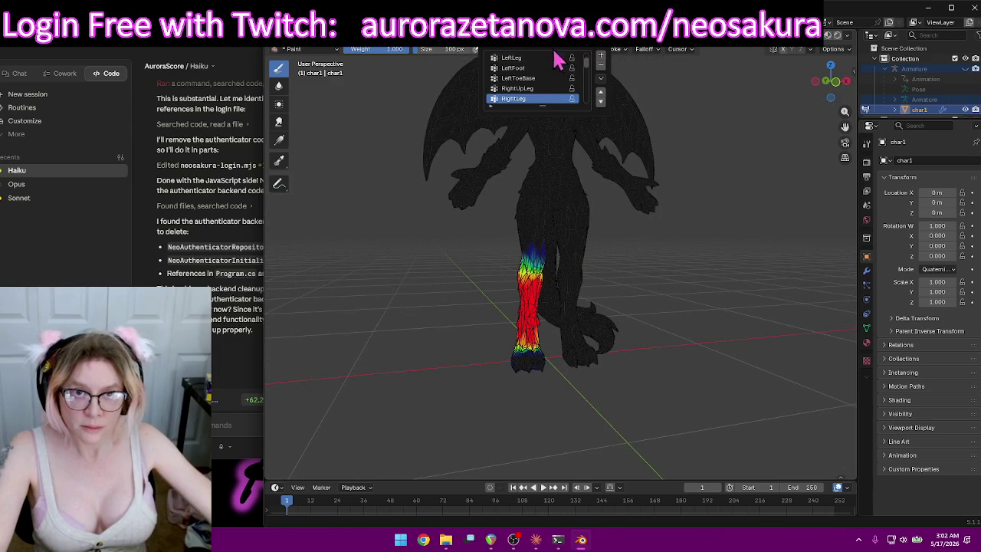
{"action": "scroll", "coordinate": [532, 103], "scroll_direction": "down", "scroll_amount": 1}
{"action": "left_click", "coordinate": [535, 100]}
From behind, paint full red weight across the right foot and its top.
{"action": "middle_click_drag", "start_coordinate": [453, 204], "coordinate": [642, 221]}
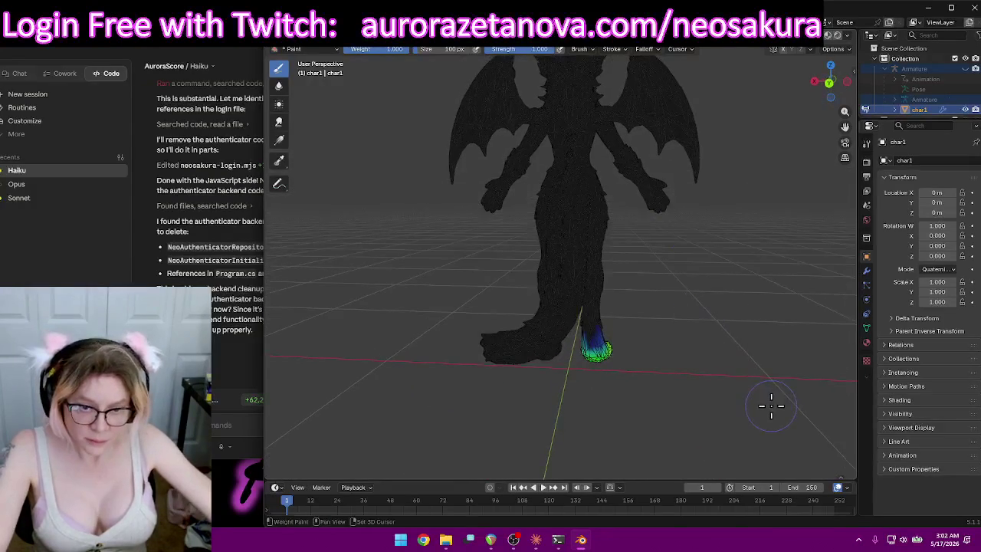
{"action": "scroll", "coordinate": [756, 335], "scroll_direction": "up", "scroll_amount": 2}
{"action": "scroll", "coordinate": [734, 332], "scroll_direction": "up", "scroll_amount": 2}
{"action": "scroll", "coordinate": [671, 308], "scroll_direction": "up", "scroll_amount": 3}
{"action": "middle_click_drag", "start_coordinate": [671, 308], "coordinate": [722, 237]}
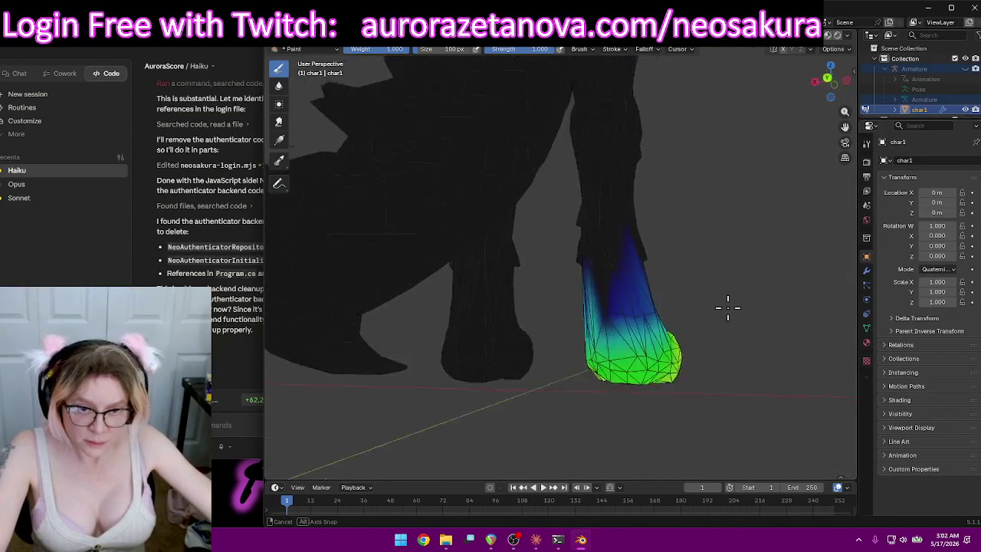
{"action": "left_click", "coordinate": [644, 304]}
{"action": "left_click_drag", "start_coordinate": [643, 305], "coordinate": [702, 310]}
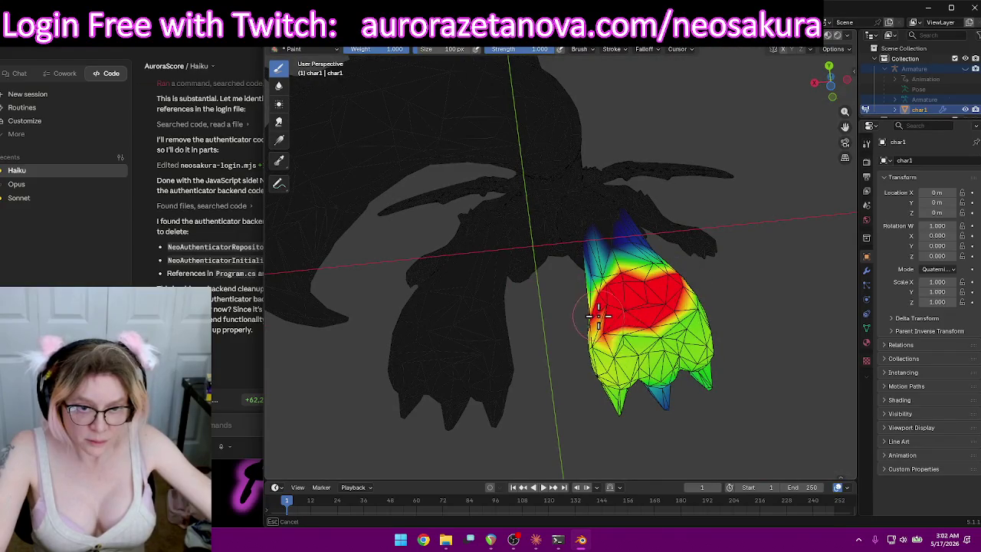
{"action": "left_click_drag", "start_coordinate": [620, 320], "coordinate": [612, 249]}
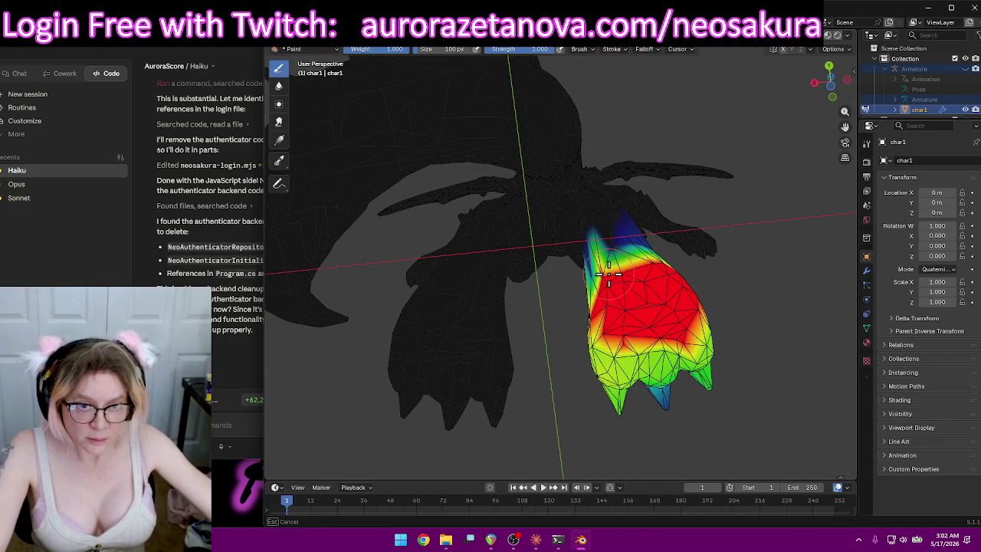
Paint full weight over the top of the foot and up onto the ankle, lighter around it.
{"action": "mouse_move", "coordinate": [660, 285]}
{"action": "middle_mouse_down"}
{"action": "mouse_move", "coordinate": [623, 311]}
{"action": "mouse_move", "coordinate": [705, 339]}
{"action": "middle_mouse_up"}
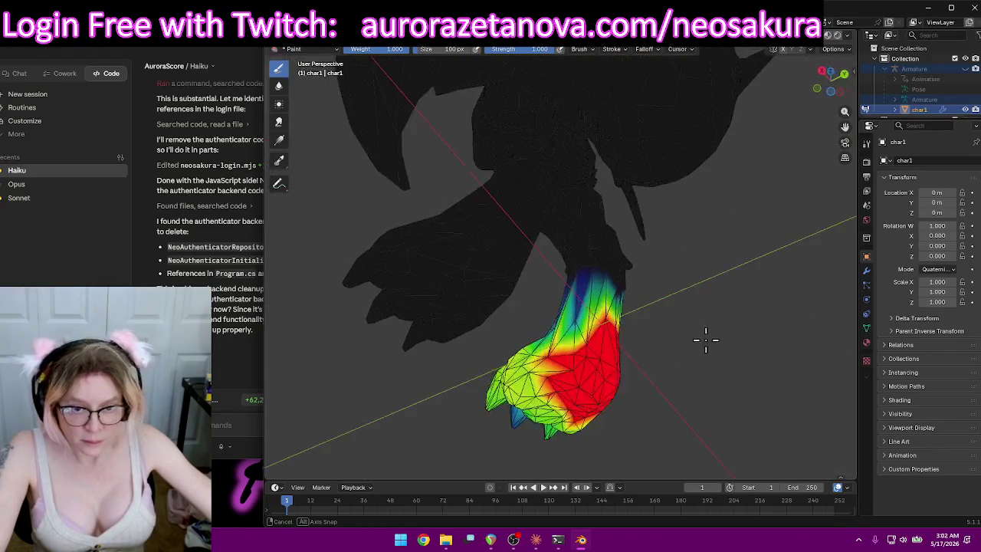
{"action": "mouse_move", "coordinate": [577, 320]}
{"action": "middle_mouse_down"}
{"action": "mouse_move", "coordinate": [657, 344]}
{"action": "mouse_move", "coordinate": [692, 390]}
{"action": "mouse_move", "coordinate": [705, 435]}
{"action": "middle_mouse_up"}
{"action": "mouse_move", "coordinate": [534, 310]}
{"action": "left_mouse_down"}
{"action": "mouse_move", "coordinate": [453, 278]}
{"action": "mouse_move", "coordinate": [496, 271]}
{"action": "left_mouse_up"}
{"action": "left_click_drag", "start_coordinate": [542, 249], "coordinate": [480, 237]}
{"action": "mouse_move", "coordinate": [537, 238]}
{"action": "middle_mouse_down"}
{"action": "mouse_move", "coordinate": [624, 237]}
{"action": "mouse_move", "coordinate": [508, 324]}
{"action": "mouse_move", "coordinate": [614, 314]}
{"action": "middle_mouse_up"}
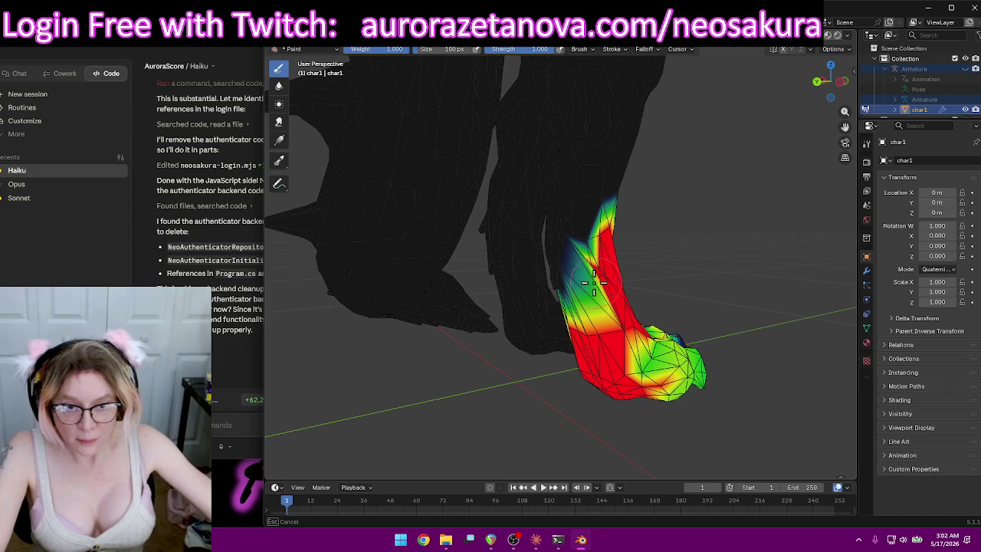
{"action": "middle_click_drag", "start_coordinate": [617, 299], "coordinate": [659, 280]}
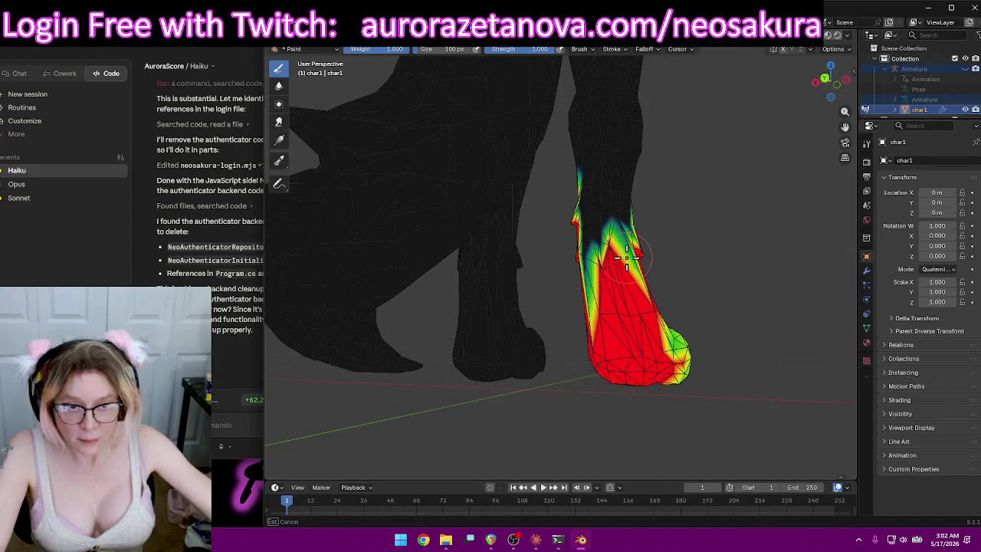
{"action": "left_click_drag", "start_coordinate": [626, 260], "coordinate": [619, 240]}
Paint full weight over the front of the foot and check the RightFoot weights.
{"action": "mouse_move", "coordinate": [622, 258]}
{"action": "middle_mouse_down"}
{"action": "mouse_move", "coordinate": [675, 266]}
{"action": "mouse_move", "coordinate": [573, 281]}
{"action": "middle_mouse_up"}
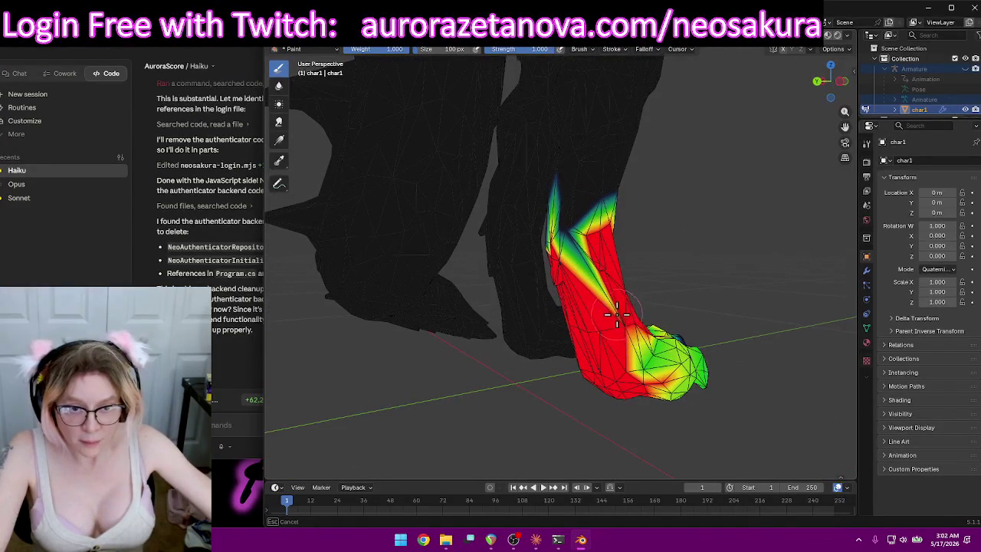
{"action": "middle_click_drag", "start_coordinate": [629, 338], "coordinate": [550, 260]}
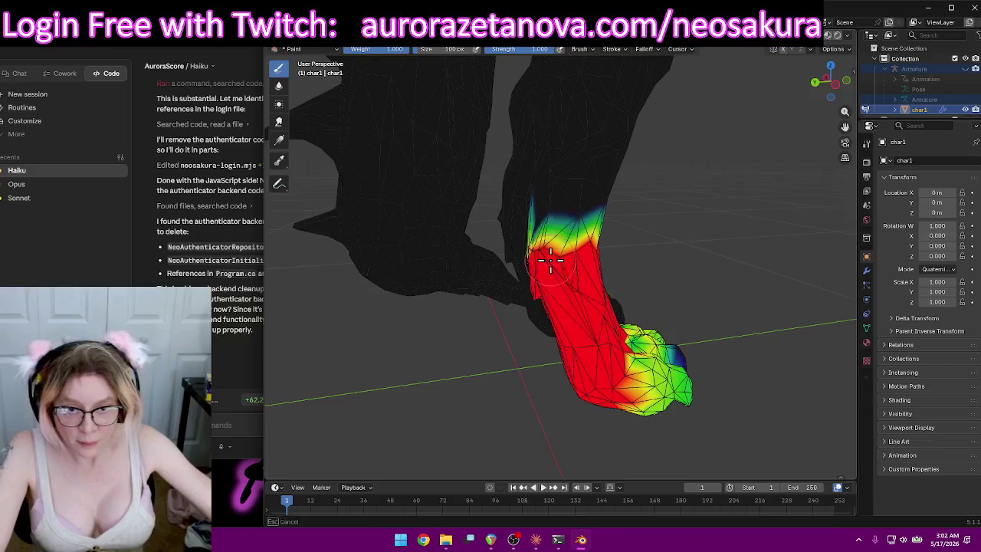
{"action": "mouse_move", "coordinate": [627, 294]}
{"action": "middle_mouse_down"}
{"action": "mouse_move", "coordinate": [574, 280]}
{"action": "mouse_move", "coordinate": [562, 291]}
{"action": "mouse_move", "coordinate": [499, 289]}
{"action": "mouse_move", "coordinate": [504, 315]}
{"action": "middle_mouse_up"}
{"action": "left_click_drag", "start_coordinate": [504, 315], "coordinate": [522, 338]}
{"action": "mouse_move", "coordinate": [461, 325]}
{"action": "middle_mouse_down"}
{"action": "mouse_move", "coordinate": [627, 342]}
{"action": "mouse_move", "coordinate": [725, 305]}
{"action": "mouse_move", "coordinate": [740, 258]}
{"action": "mouse_move", "coordinate": [664, 329]}
{"action": "mouse_move", "coordinate": [560, 332]}
{"action": "middle_mouse_up"}
{"action": "scroll", "coordinate": [560, 331], "scroll_direction": "down", "scroll_amount": 3}
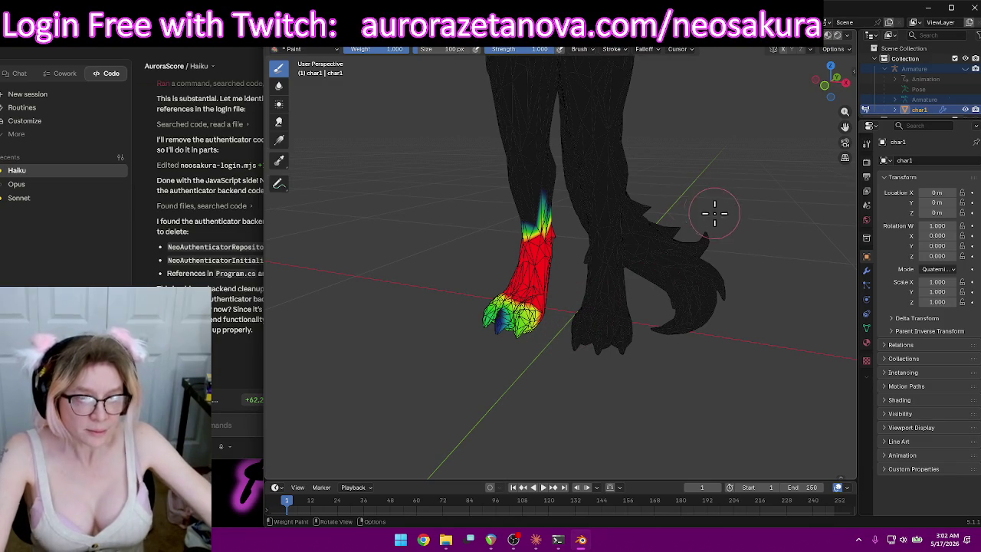
{"action": "left_click", "coordinate": [571, 49]}
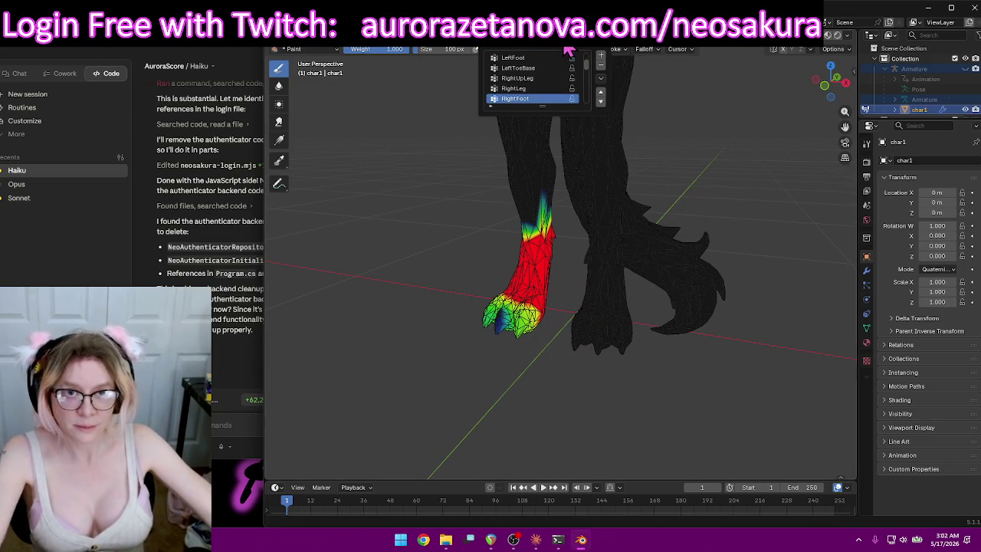
In the RightToeBase group, paint full 1.0 weight onto the right toe tips.
{"action": "left_click", "coordinate": [536, 89]}
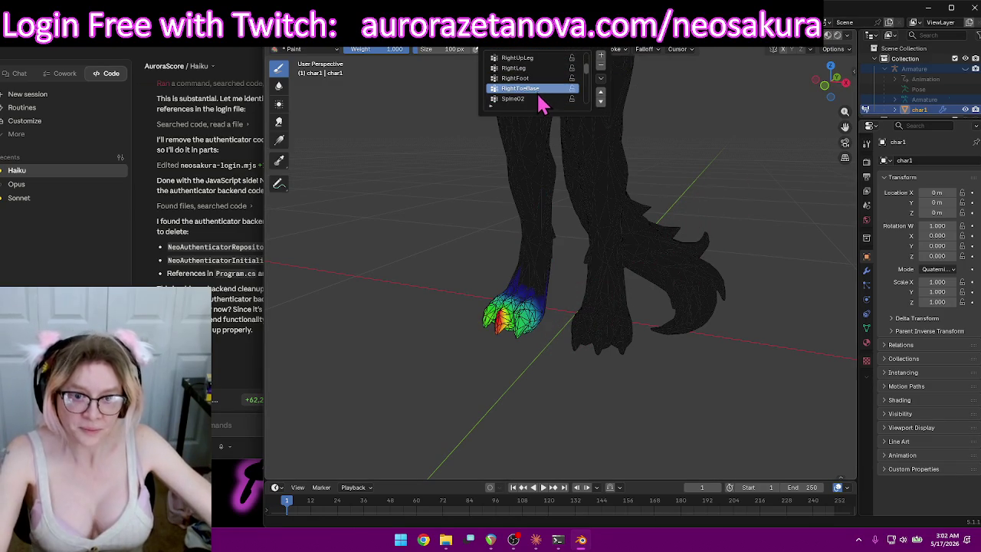
{"action": "middle_click_drag", "start_coordinate": [438, 296], "coordinate": [507, 352]}
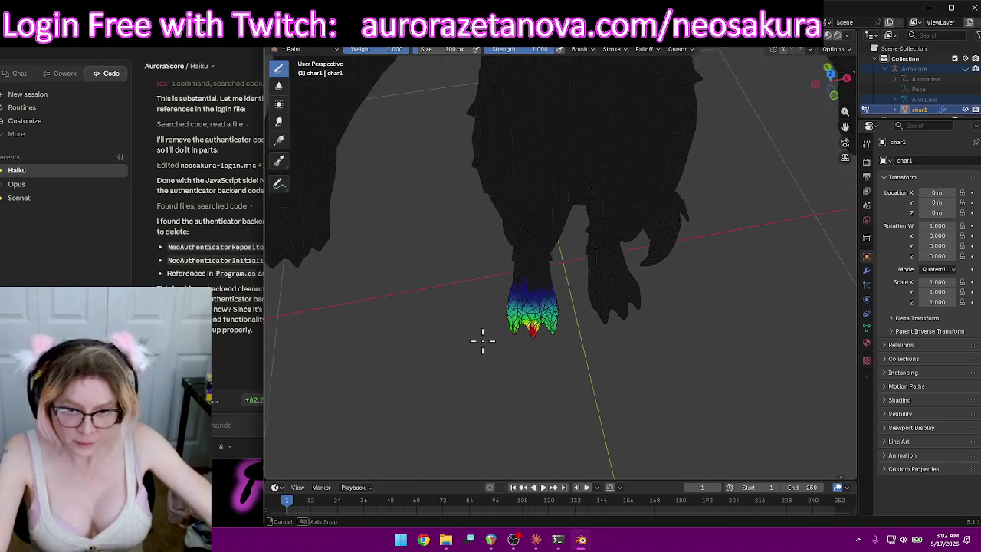
{"action": "left_click_drag", "start_coordinate": [502, 341], "coordinate": [546, 331]}
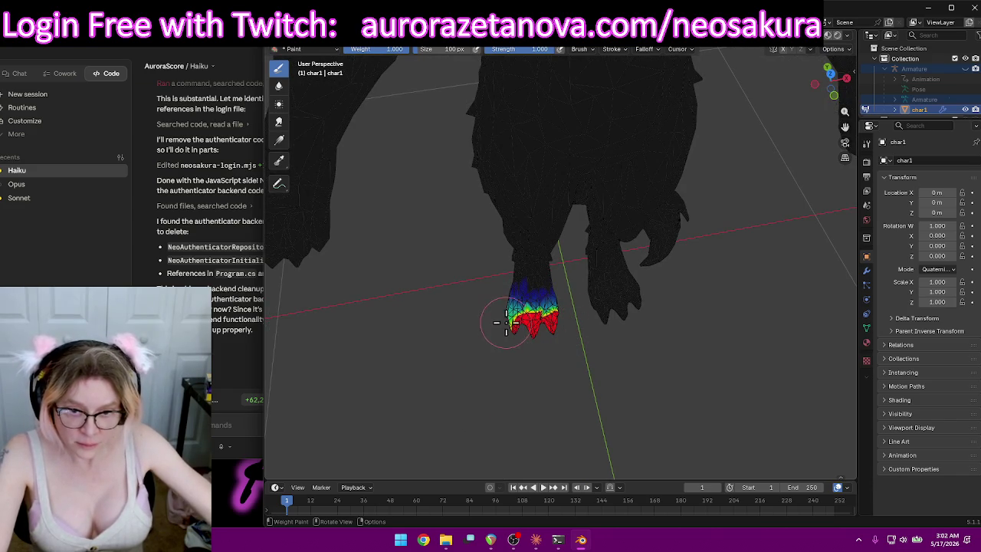
{"action": "mouse_move", "coordinate": [512, 328]}
{"action": "middle_mouse_down"}
{"action": "mouse_move", "coordinate": [496, 228]}
{"action": "mouse_move", "coordinate": [611, 187]}
{"action": "middle_mouse_up"}
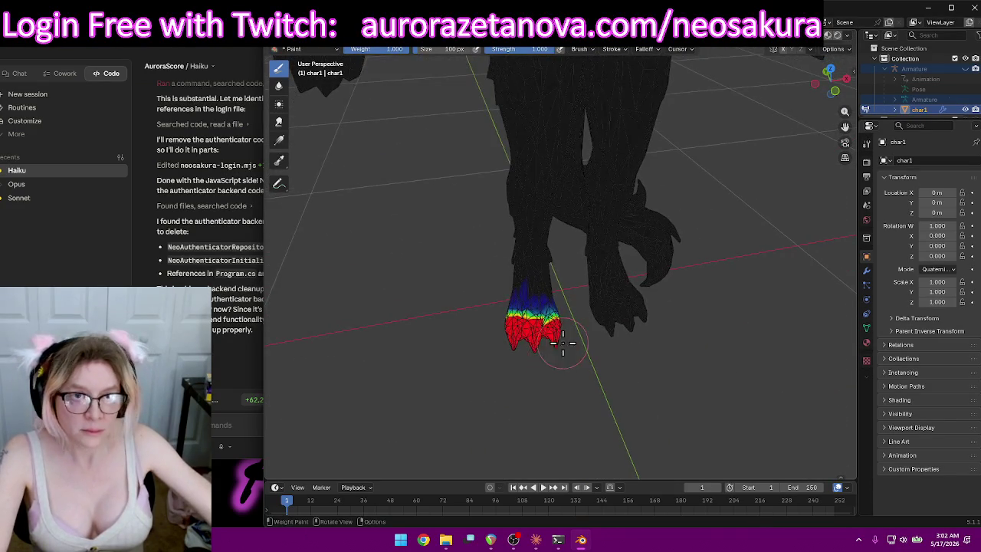
Switch the active vertex group to Spine02.
{"action": "left_click", "coordinate": [559, 49]}
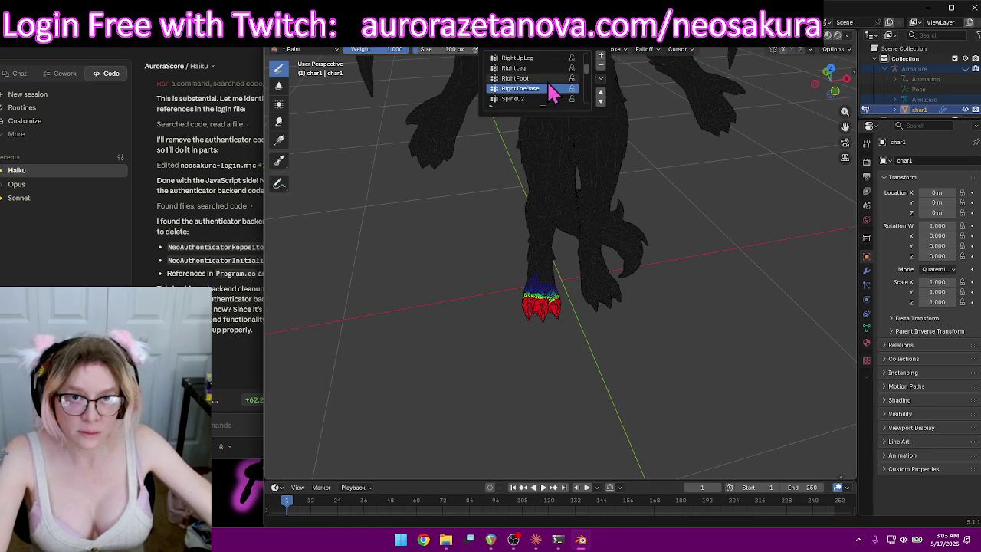
{"action": "left_click", "coordinate": [528, 100]}
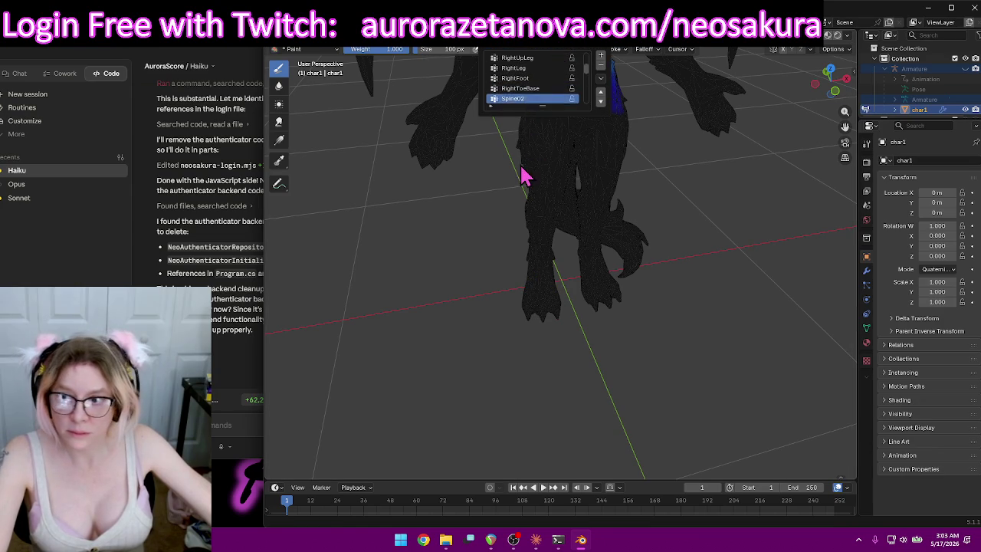
{"action": "middle_click_drag", "start_coordinate": [502, 239], "coordinate": [490, 189]}
{"action": "left_click", "coordinate": [213, 373]}
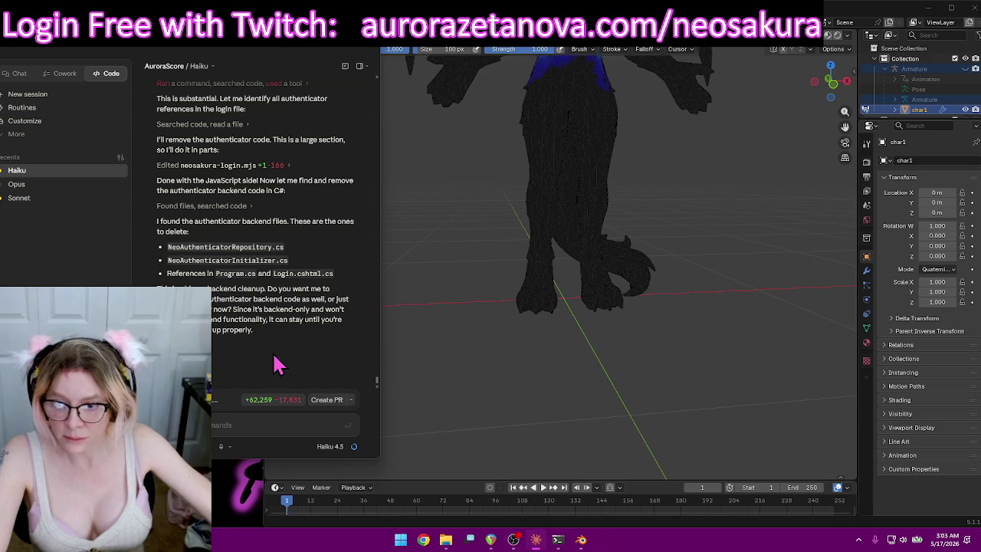
{"action": "left_click", "coordinate": [218, 422]}
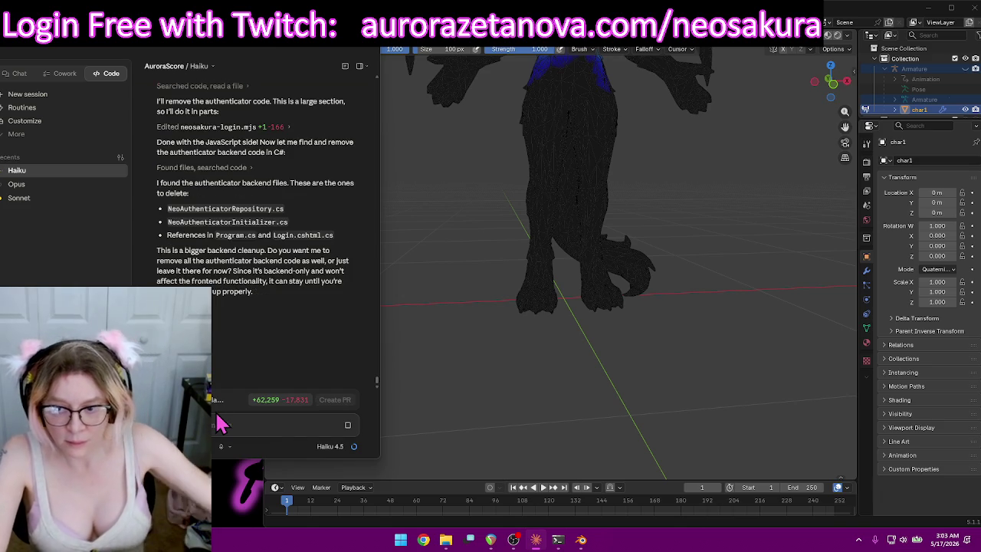
{"action": "mouse_move", "coordinate": [722, 175]}
{"action": "middle_mouse_down"}
{"action": "mouse_move", "coordinate": [714, 149]}
{"action": "mouse_move", "coordinate": [685, 302]}
{"action": "mouse_move", "coordinate": [628, 287]}
{"action": "middle_mouse_up"}
{"action": "scroll", "coordinate": [636, 291], "scroll_direction": "up", "scroll_amount": 2}
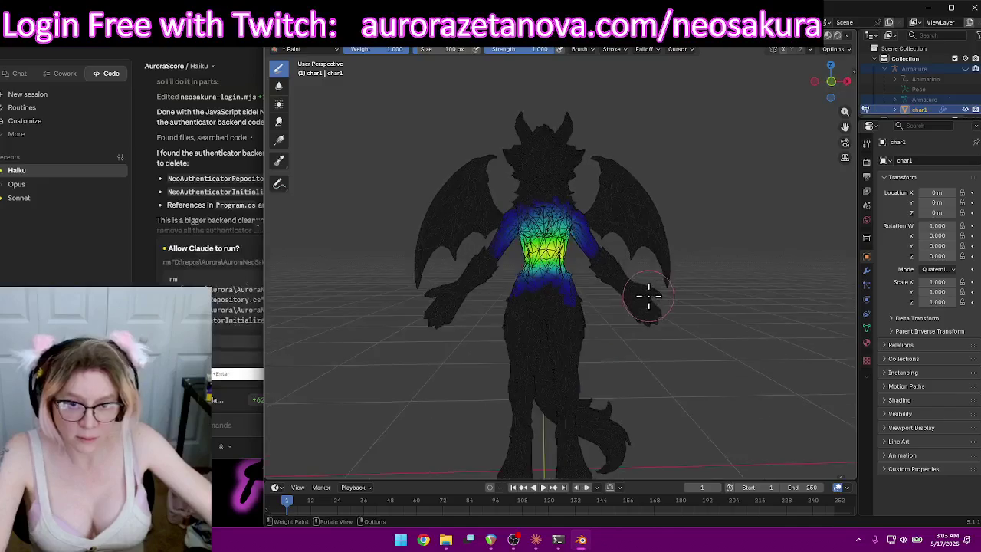
Approve the assistant's pending command and start painting Spine02 weight on the back.
{"action": "scroll", "coordinate": [636, 295], "scroll_direction": "up", "scroll_amount": 3}
{"action": "left_click", "coordinate": [215, 373]}
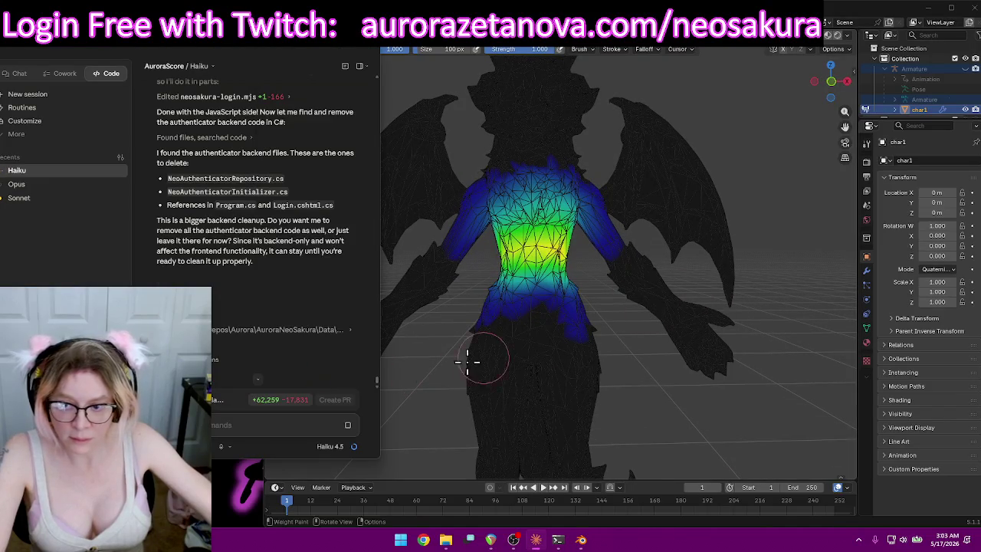
{"action": "mouse_move", "coordinate": [617, 303]}
{"action": "middle_mouse_down"}
{"action": "mouse_move", "coordinate": [600, 306]}
{"action": "mouse_move", "coordinate": [473, 258]}
{"action": "middle_mouse_up"}
{"action": "scroll", "coordinate": [600, 307], "scroll_direction": "up", "scroll_amount": 2}
{"action": "left_click_drag", "start_coordinate": [472, 258], "coordinate": [471, 262]}
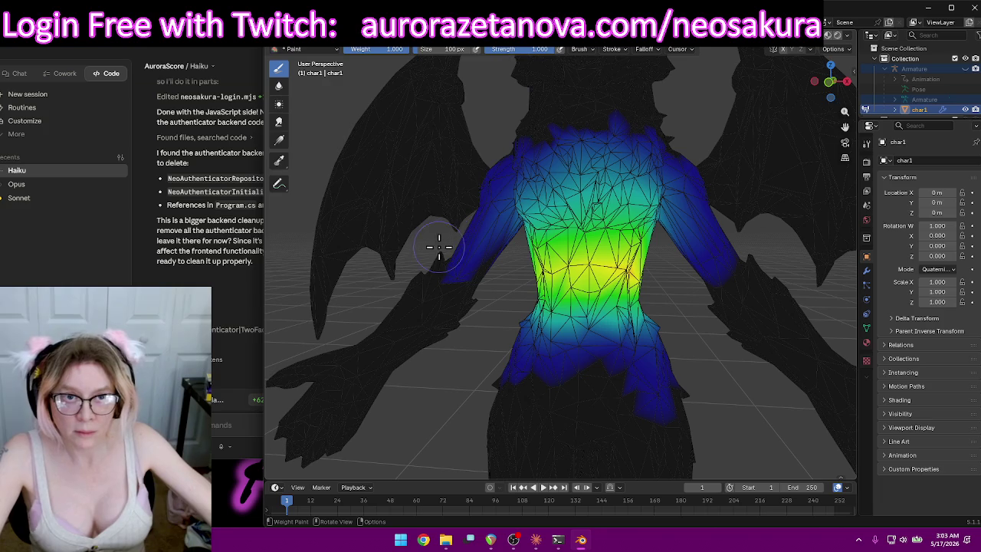
Remove weight from the left upper arm and shoulder, and paint Spine02 across the back.
{"action": "middle_click_drag", "start_coordinate": [449, 220], "coordinate": [428, 267]}
{"action": "left_click_drag", "start_coordinate": [381, 258], "coordinate": [426, 202]}
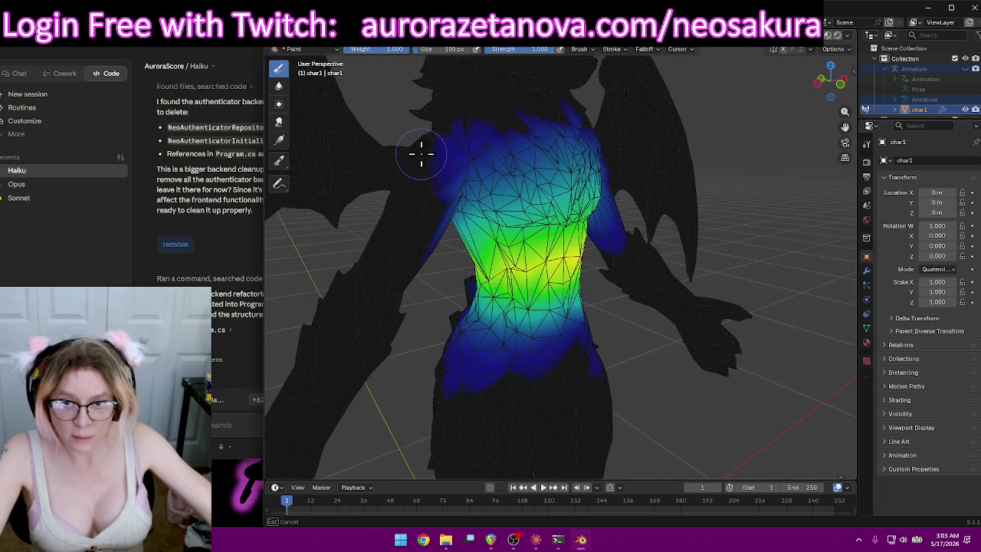
{"action": "left_click_drag", "start_coordinate": [453, 142], "coordinate": [437, 215]}
{"action": "middle_click_drag", "start_coordinate": [433, 285], "coordinate": [719, 258]}
{"action": "left_click_drag", "start_coordinate": [758, 159], "coordinate": [702, 114]}
{"action": "left_click_drag", "start_coordinate": [637, 98], "coordinate": [781, 148]}
{"action": "mouse_move", "coordinate": [781, 147]}
{"action": "middle_mouse_down"}
{"action": "mouse_move", "coordinate": [806, 219]}
{"action": "mouse_move", "coordinate": [298, 171]}
{"action": "middle_mouse_up"}
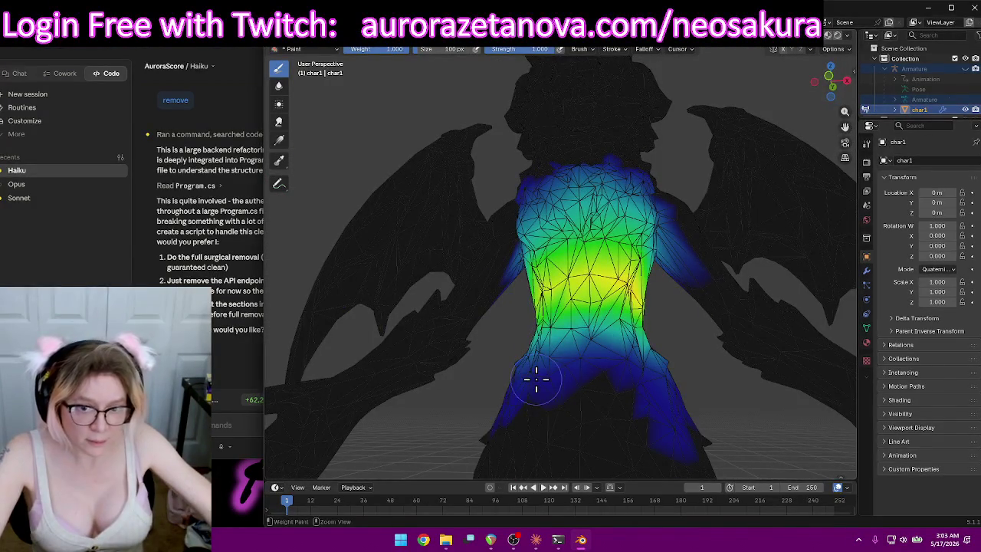
Paint Spine02 weight across the lower back and the side of the lower body.
{"action": "left_click_drag", "start_coordinate": [686, 423], "coordinate": [635, 420]}
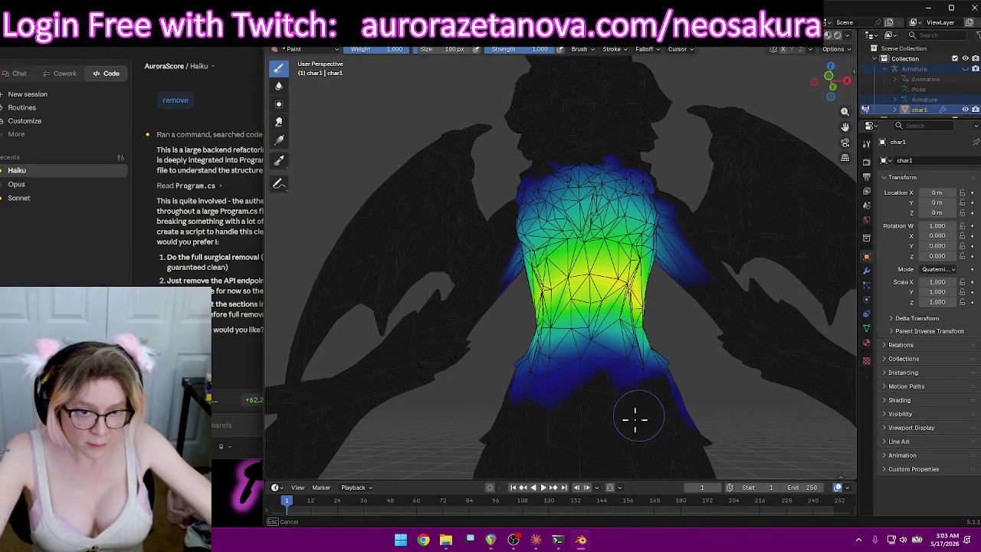
{"action": "left_click_drag", "start_coordinate": [683, 386], "coordinate": [655, 416]}
{"action": "mouse_move", "coordinate": [654, 416]}
{"action": "middle_mouse_down"}
{"action": "mouse_move", "coordinate": [720, 438]}
{"action": "mouse_move", "coordinate": [618, 409]}
{"action": "mouse_move", "coordinate": [656, 394]}
{"action": "middle_mouse_up"}
{"action": "left_click_drag", "start_coordinate": [655, 394], "coordinate": [418, 418]}
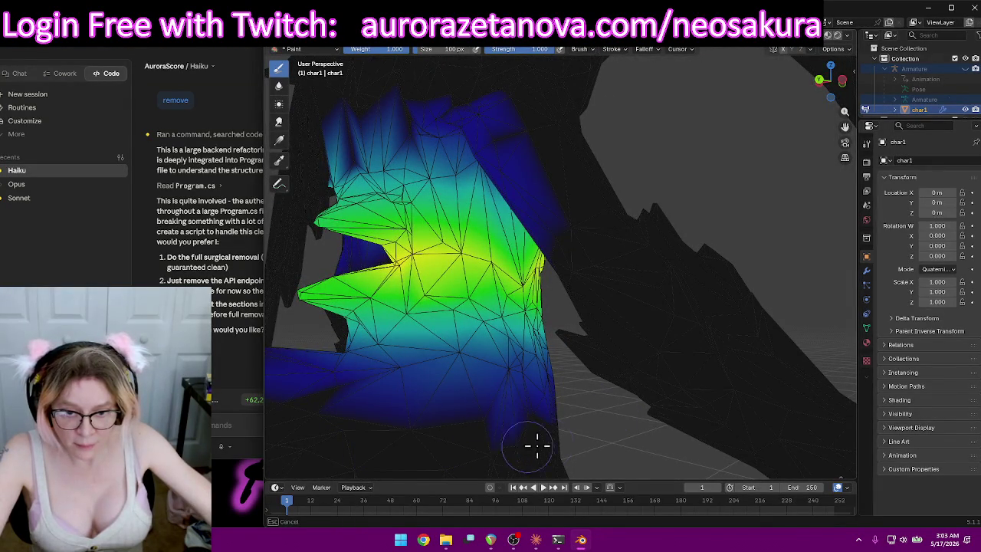
{"action": "middle_click_drag", "start_coordinate": [385, 379], "coordinate": [414, 392]}
{"action": "scroll", "coordinate": [438, 405], "scroll_direction": "down", "scroll_amount": 4}
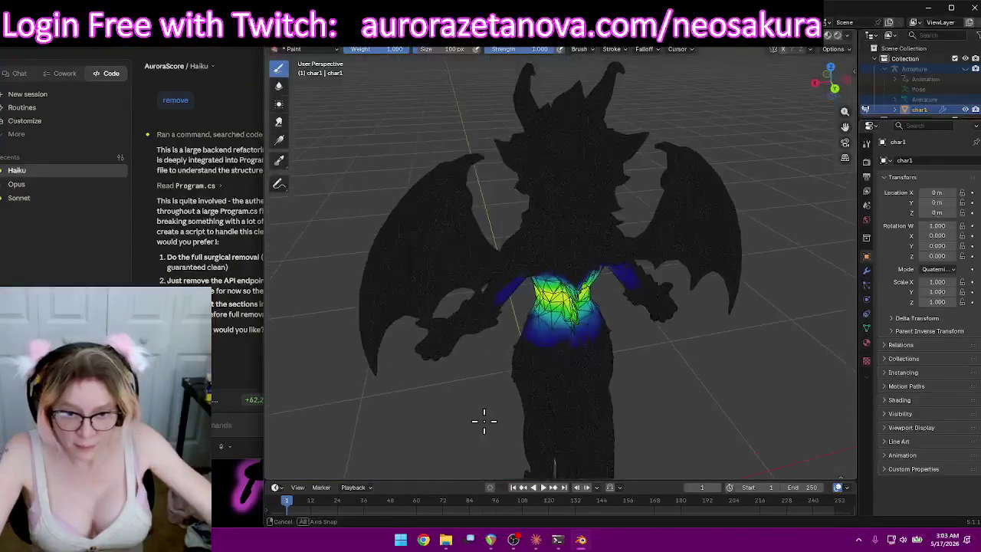
{"action": "middle_click_drag", "start_coordinate": [480, 421], "coordinate": [582, 424]}
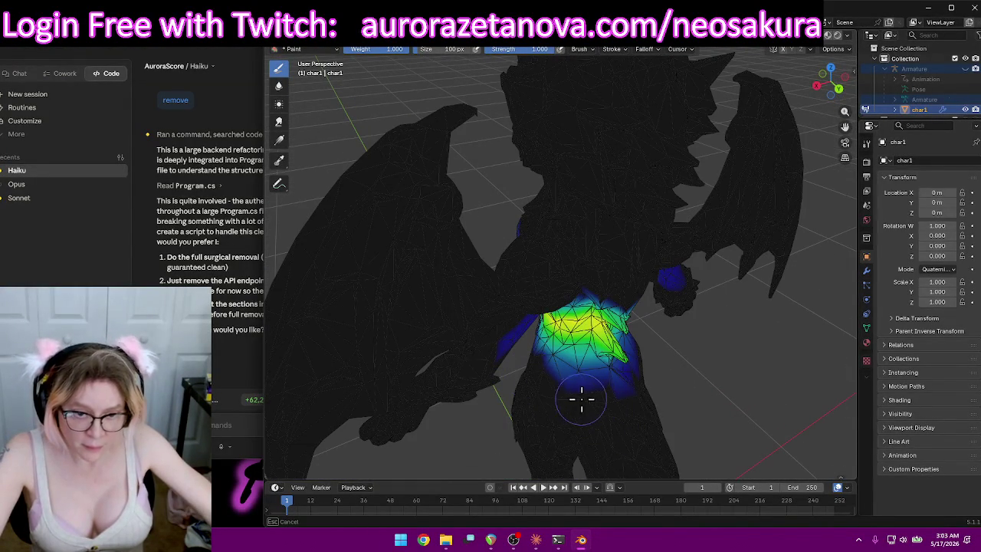
Paint the front lower torso and right shoulder, removing blue weight from the left shoulder.
{"action": "middle_click_drag", "start_coordinate": [631, 383], "coordinate": [521, 392]}
{"action": "scroll", "coordinate": [519, 390], "scroll_direction": "up", "scroll_amount": 3}
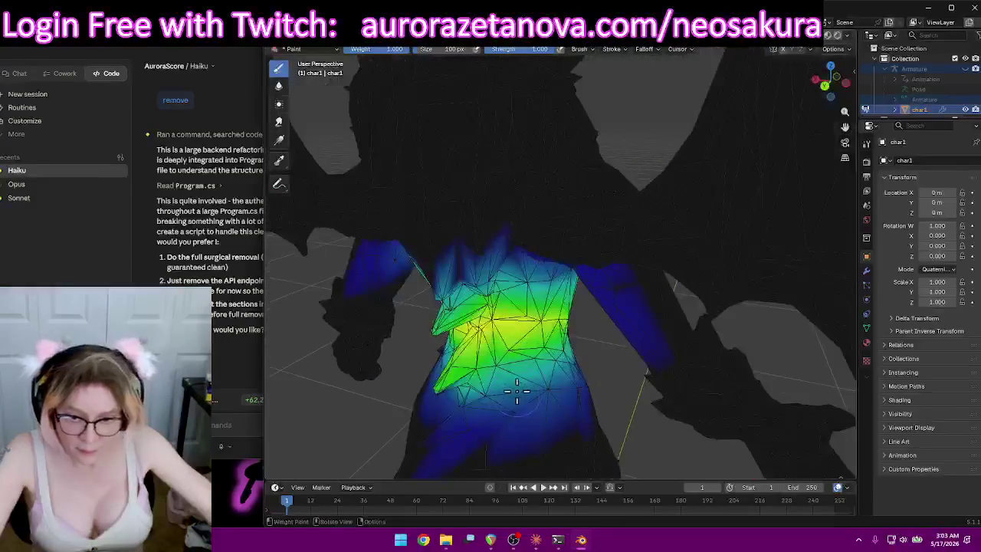
{"action": "mouse_move", "coordinate": [499, 408]}
{"action": "left_mouse_down"}
{"action": "mouse_move", "coordinate": [458, 437]}
{"action": "mouse_move", "coordinate": [664, 346]}
{"action": "left_mouse_up"}
{"action": "mouse_move", "coordinate": [664, 346]}
{"action": "middle_mouse_down"}
{"action": "mouse_move", "coordinate": [681, 340]}
{"action": "mouse_move", "coordinate": [640, 328]}
{"action": "middle_mouse_up"}
{"action": "mouse_move", "coordinate": [624, 288]}
{"action": "middle_mouse_down"}
{"action": "mouse_move", "coordinate": [659, 324]}
{"action": "mouse_move", "coordinate": [685, 278]}
{"action": "mouse_move", "coordinate": [685, 208]}
{"action": "middle_mouse_up"}
{"action": "left_click_drag", "start_coordinate": [652, 190], "coordinate": [639, 212]}
{"action": "middle_click_drag", "start_coordinate": [639, 212], "coordinate": [685, 194]}
{"action": "mouse_move", "coordinate": [385, 139]}
{"action": "left_mouse_down"}
{"action": "mouse_move", "coordinate": [398, 188]}
{"action": "mouse_move", "coordinate": [430, 174]}
{"action": "left_mouse_up"}
{"action": "mouse_move", "coordinate": [434, 198]}
{"action": "middle_mouse_down"}
{"action": "mouse_move", "coordinate": [431, 212]}
{"action": "mouse_move", "coordinate": [536, 192]}
{"action": "middle_mouse_up"}
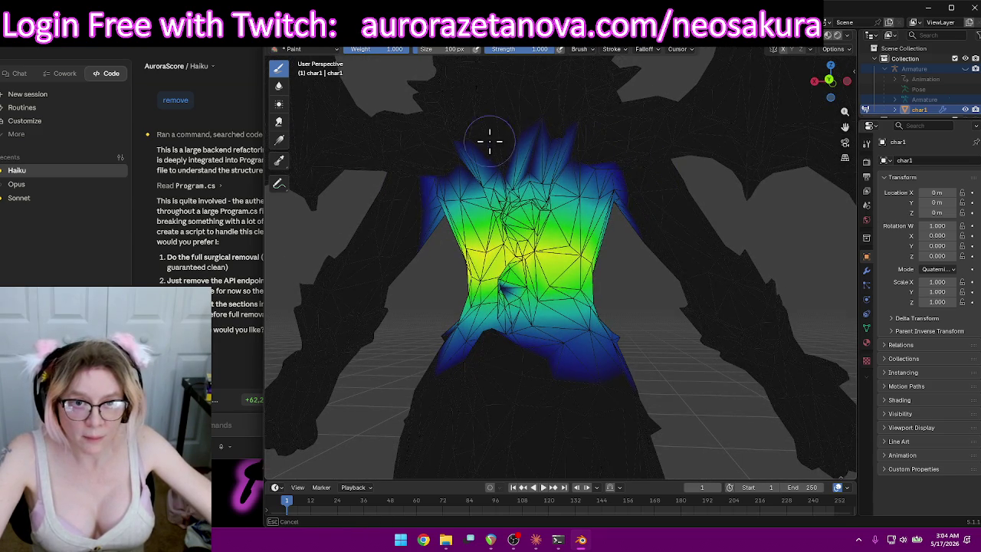
Paint solid red weight across the centre of the chest from both sides.
{"action": "middle_click_drag", "start_coordinate": [494, 141], "coordinate": [531, 282]}
{"action": "left_click", "coordinate": [531, 282]}
{"action": "mouse_move", "coordinate": [531, 282]}
{"action": "left_mouse_down"}
{"action": "mouse_move", "coordinate": [605, 285]}
{"action": "mouse_move", "coordinate": [485, 286]}
{"action": "left_mouse_up"}
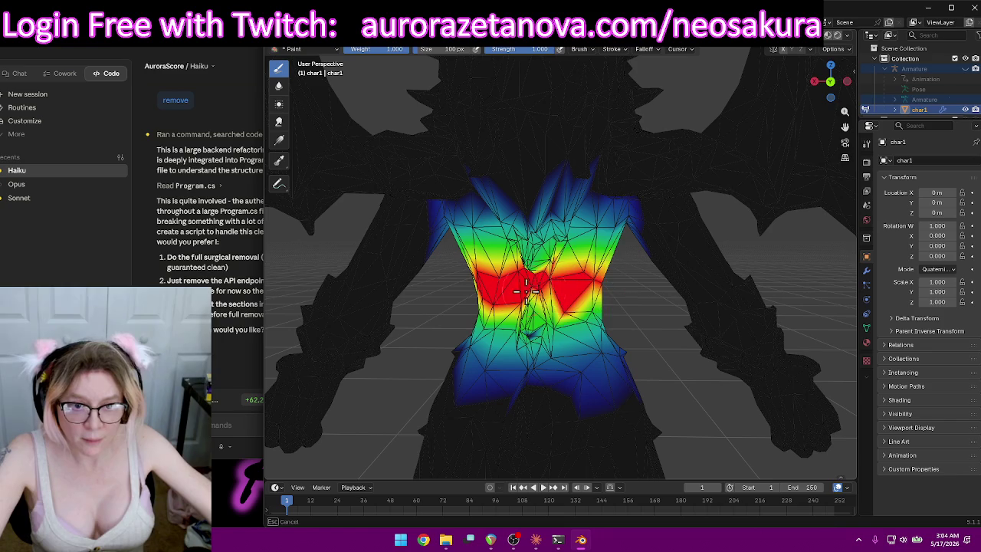
{"action": "mouse_move", "coordinate": [538, 261]}
{"action": "left_mouse_down"}
{"action": "mouse_move", "coordinate": [564, 245]}
{"action": "mouse_move", "coordinate": [534, 261]}
{"action": "left_mouse_up"}
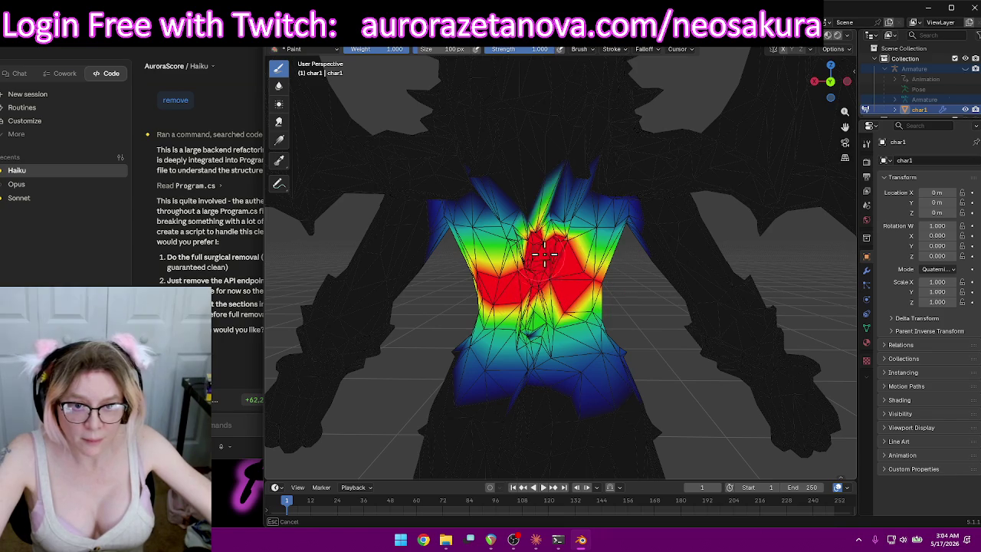
{"action": "left_click_drag", "start_coordinate": [514, 303], "coordinate": [535, 305]}
{"action": "middle_click_drag", "start_coordinate": [570, 285], "coordinate": [606, 269]}
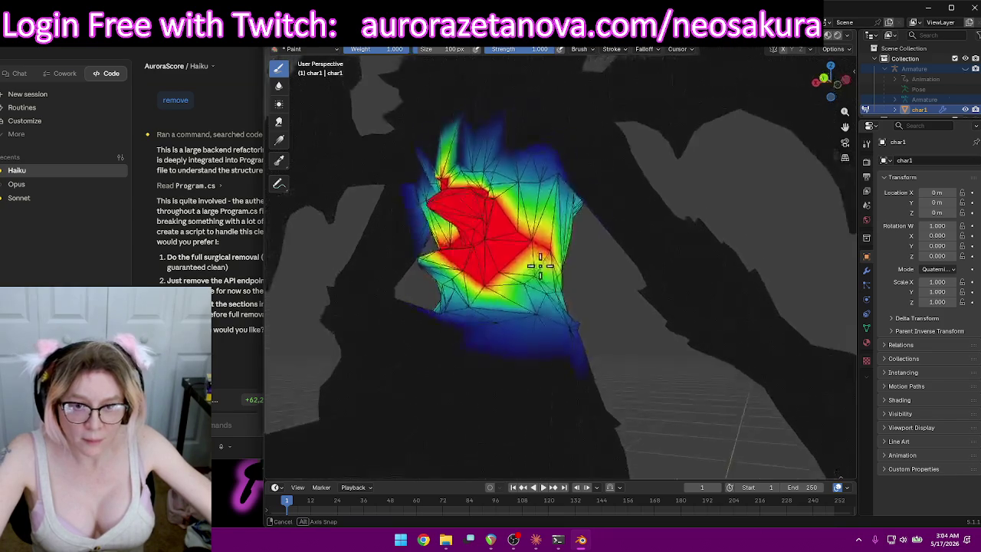
{"action": "mouse_move", "coordinate": [606, 269]}
{"action": "left_mouse_down"}
{"action": "mouse_move", "coordinate": [623, 284]}
{"action": "mouse_move", "coordinate": [582, 307]}
{"action": "mouse_move", "coordinate": [528, 284]}
{"action": "mouse_move", "coordinate": [589, 310]}
{"action": "left_mouse_up"}
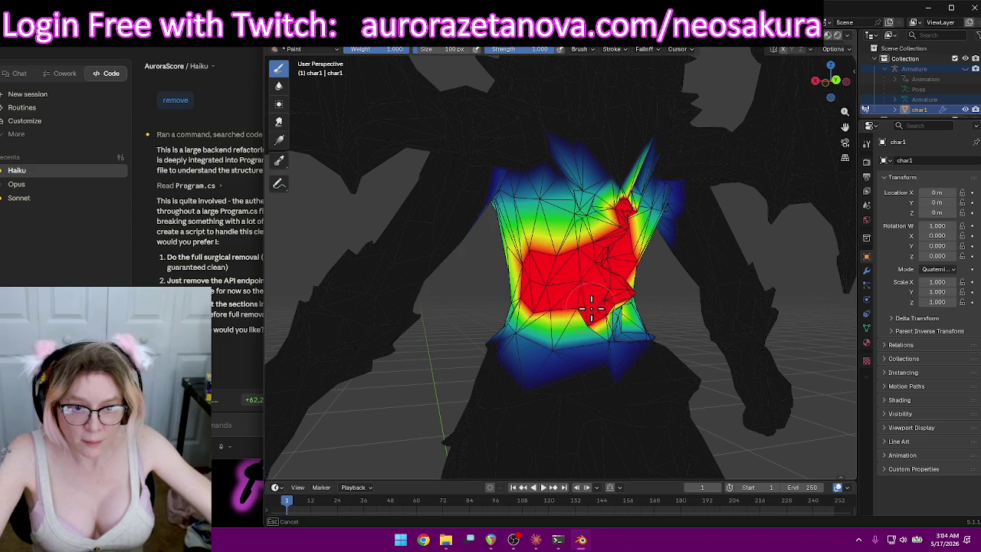
{"action": "middle_click_drag", "start_coordinate": [613, 291], "coordinate": [523, 281]}
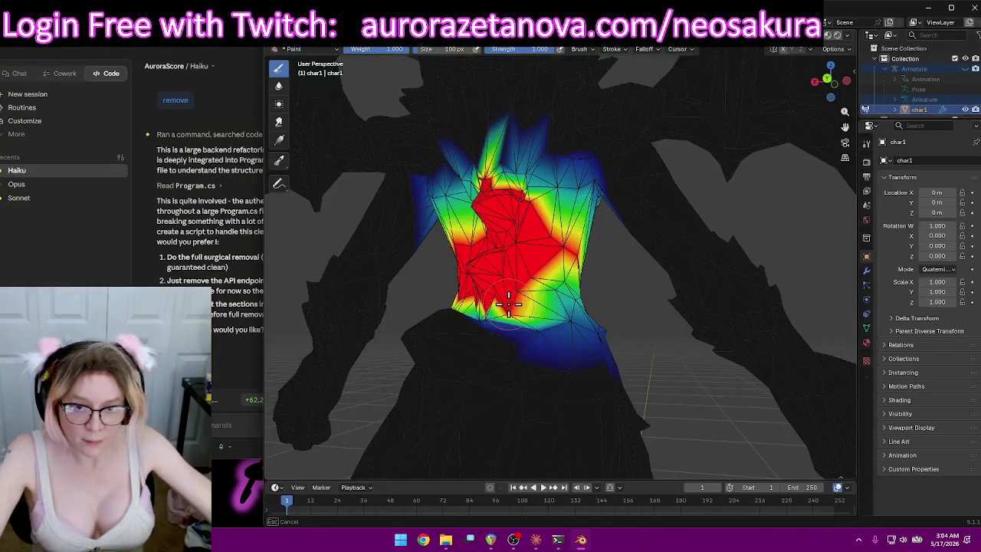
{"action": "mouse_move", "coordinate": [572, 280]}
{"action": "middle_mouse_down"}
{"action": "mouse_move", "coordinate": [591, 284]}
{"action": "mouse_move", "coordinate": [500, 295]}
{"action": "middle_mouse_up"}
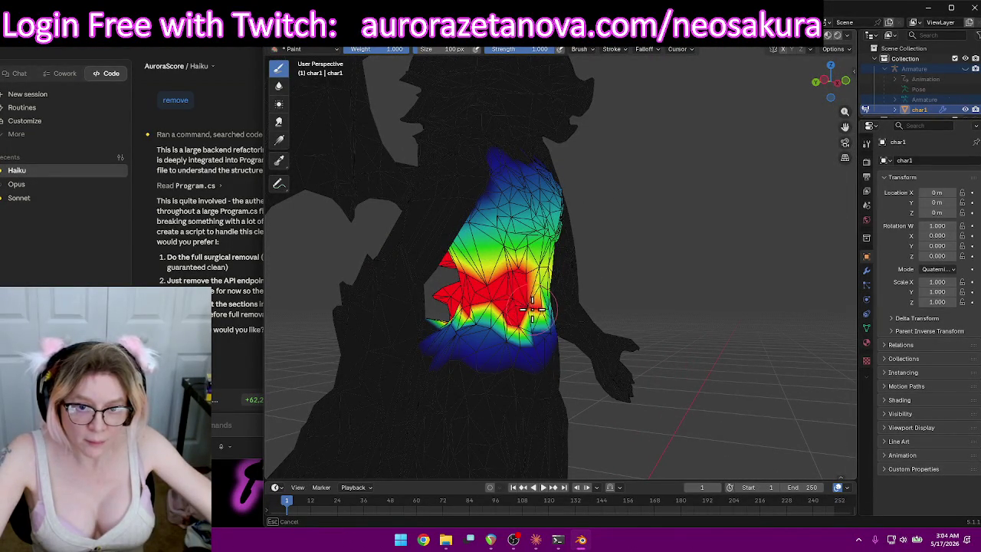
Touch up the lower torso, adding full weight and then reducing it slightly.
{"action": "left_click_drag", "start_coordinate": [534, 312], "coordinate": [504, 315]}
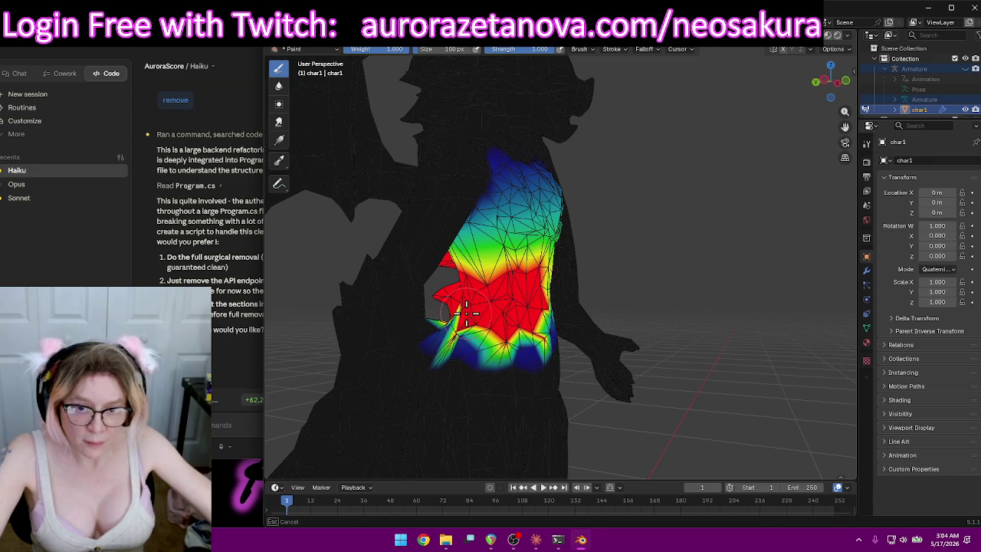
{"action": "mouse_move", "coordinate": [455, 308]}
{"action": "middle_mouse_down"}
{"action": "mouse_move", "coordinate": [515, 306]}
{"action": "mouse_move", "coordinate": [508, 284]}
{"action": "middle_mouse_up"}
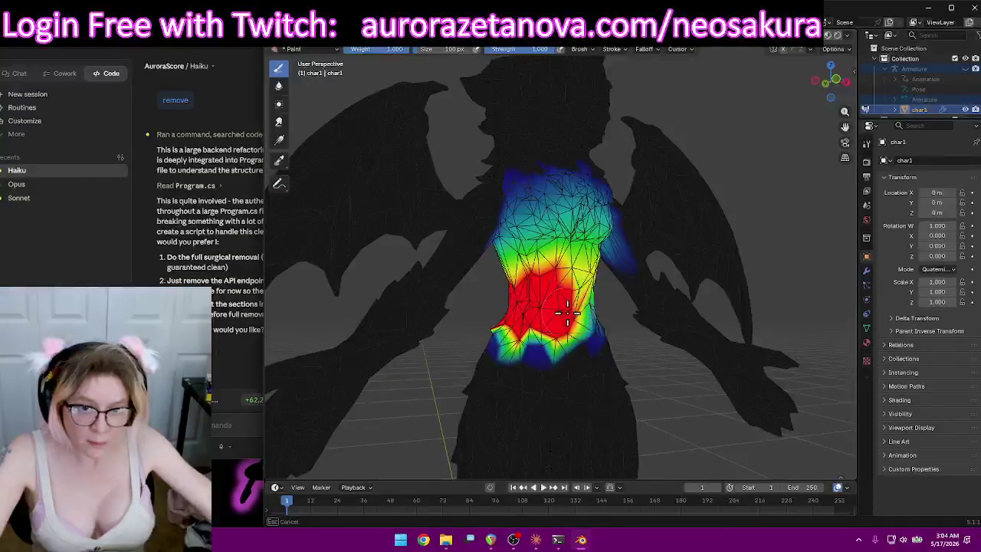
{"action": "mouse_move", "coordinate": [585, 309]}
{"action": "middle_mouse_down"}
{"action": "mouse_move", "coordinate": [536, 320]}
{"action": "mouse_move", "coordinate": [593, 310]}
{"action": "middle_mouse_up"}
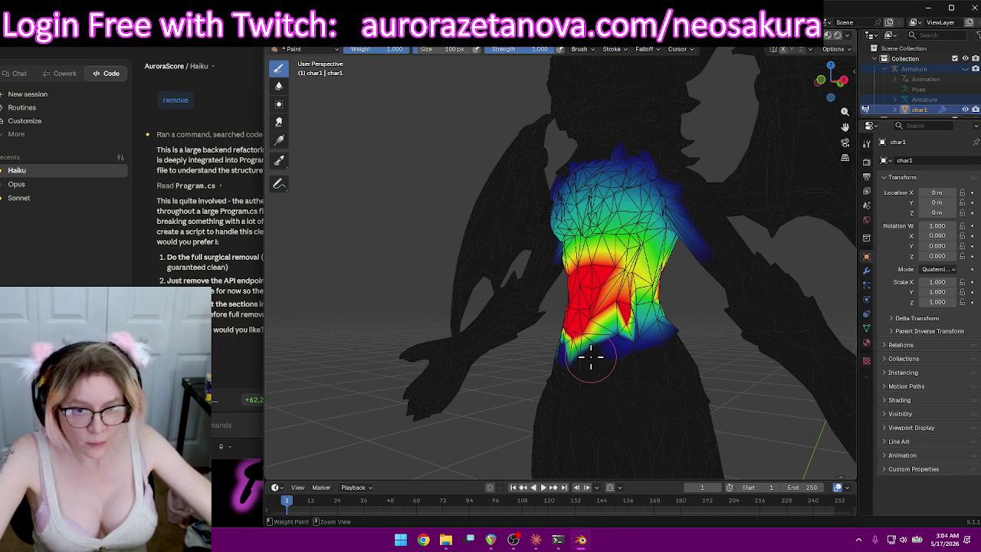
{"action": "left_click_drag", "start_coordinate": [591, 357], "coordinate": [557, 364], "text": "ctrl"}
{"action": "mouse_move", "coordinate": [557, 365]}
{"action": "middle_mouse_down"}
{"action": "mouse_move", "coordinate": [372, 401]}
{"action": "mouse_move", "coordinate": [600, 401]}
{"action": "mouse_move", "coordinate": [580, 412]}
{"action": "mouse_move", "coordinate": [508, 409]}
{"action": "middle_mouse_up"}
Paint red weight onto the torso side, extending it further down the torso.
{"action": "left_click_drag", "start_coordinate": [490, 291], "coordinate": [533, 281]}
{"action": "middle_click_drag", "start_coordinate": [538, 283], "coordinate": [552, 261]}
{"action": "mouse_move", "coordinate": [552, 260]}
{"action": "left_mouse_down"}
{"action": "mouse_move", "coordinate": [563, 257]}
{"action": "mouse_move", "coordinate": [557, 263]}
{"action": "left_mouse_up"}
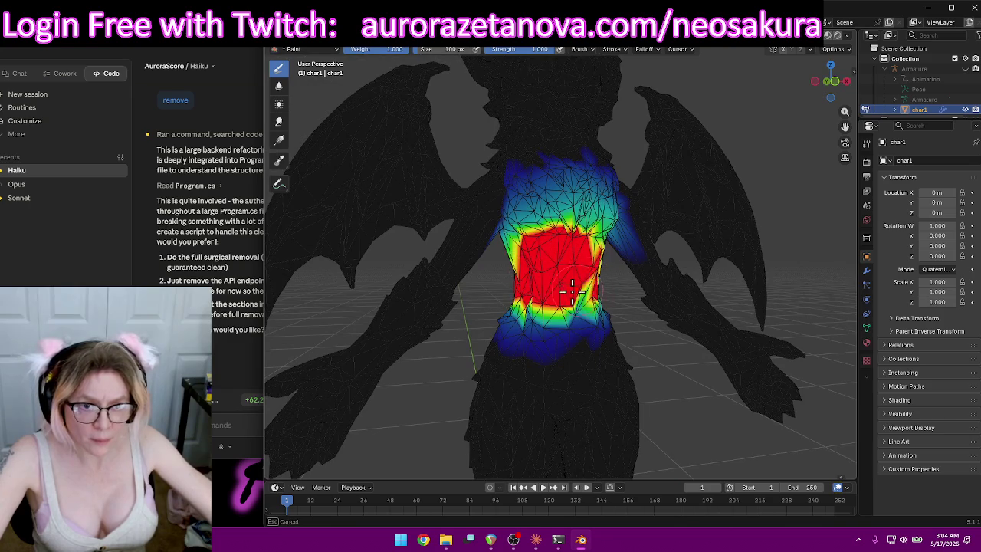
{"action": "mouse_move", "coordinate": [571, 287]}
{"action": "middle_mouse_down"}
{"action": "mouse_move", "coordinate": [552, 284]}
{"action": "mouse_move", "coordinate": [574, 306]}
{"action": "middle_mouse_up"}
{"action": "left_click_drag", "start_coordinate": [575, 307], "coordinate": [618, 306]}
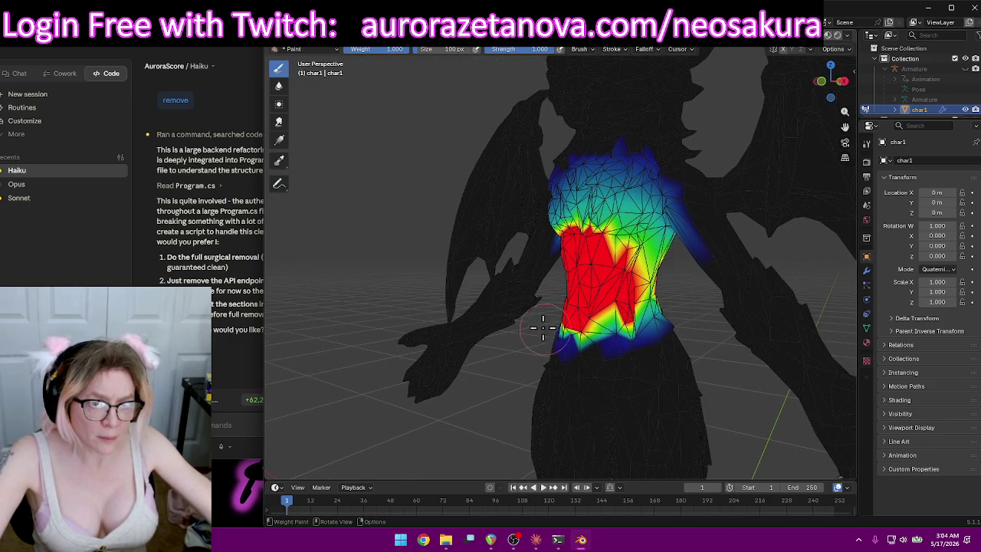
{"action": "mouse_move", "coordinate": [609, 246]}
{"action": "left_mouse_down"}
{"action": "mouse_move", "coordinate": [635, 264]}
{"action": "mouse_move", "coordinate": [639, 284]}
{"action": "left_mouse_up"}
{"action": "mouse_move", "coordinate": [639, 284]}
{"action": "middle_mouse_down"}
{"action": "mouse_move", "coordinate": [622, 291]}
{"action": "mouse_move", "coordinate": [618, 340]}
{"action": "middle_mouse_up"}
Paint along the lower torso and fill its green wedge with full weight.
{"action": "left_click_drag", "start_coordinate": [618, 339], "coordinate": [622, 337]}
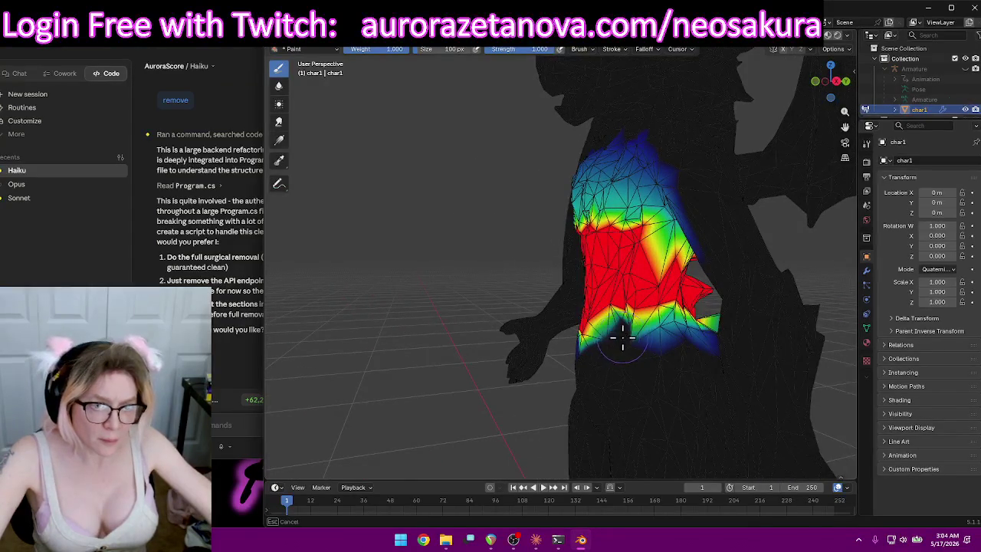
{"action": "mouse_move", "coordinate": [610, 351]}
{"action": "middle_mouse_down"}
{"action": "mouse_move", "coordinate": [664, 357]}
{"action": "mouse_move", "coordinate": [596, 345]}
{"action": "middle_mouse_up"}
{"action": "mouse_move", "coordinate": [596, 344]}
{"action": "left_mouse_down"}
{"action": "mouse_move", "coordinate": [505, 322]}
{"action": "mouse_move", "coordinate": [576, 337]}
{"action": "left_mouse_up"}
{"action": "middle_click_drag", "start_coordinate": [577, 337], "coordinate": [580, 332]}
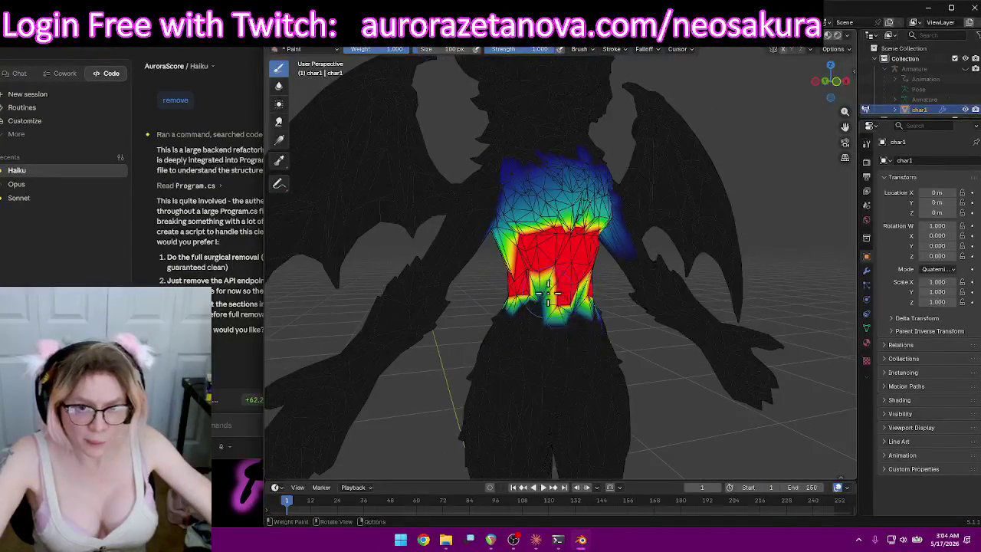
{"action": "middle_click_drag", "start_coordinate": [685, 343], "coordinate": [604, 286]}
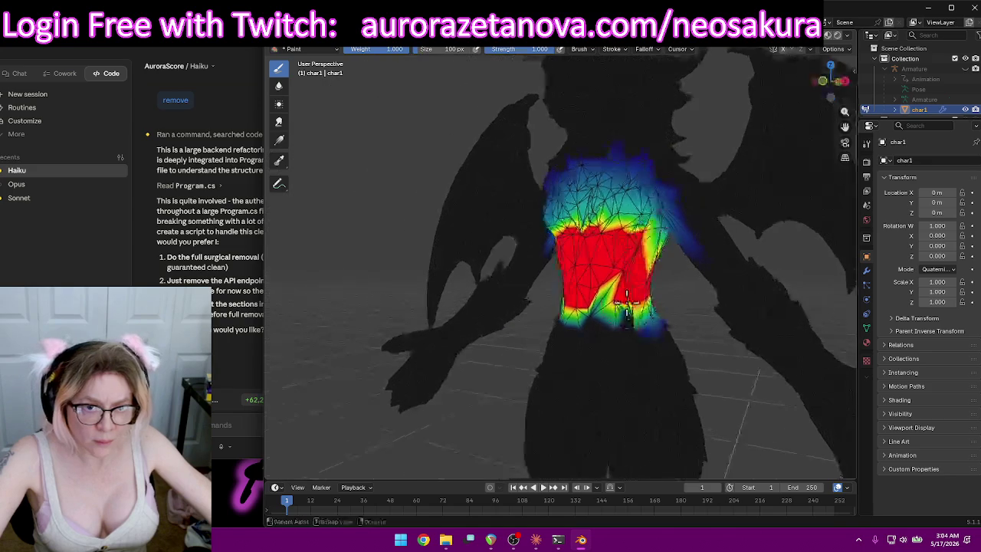
{"action": "left_click_drag", "start_coordinate": [604, 295], "coordinate": [602, 303]}
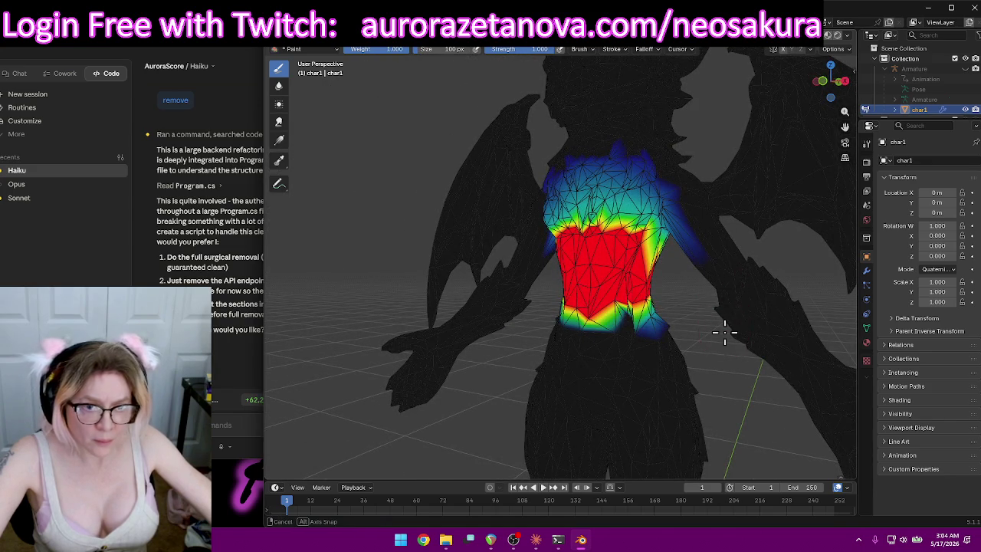
Spread red weight over the upper torso and across its upper-right side.
{"action": "middle_click_drag", "start_coordinate": [724, 331], "coordinate": [570, 261]}
{"action": "left_click_drag", "start_coordinate": [569, 260], "coordinate": [565, 214]}
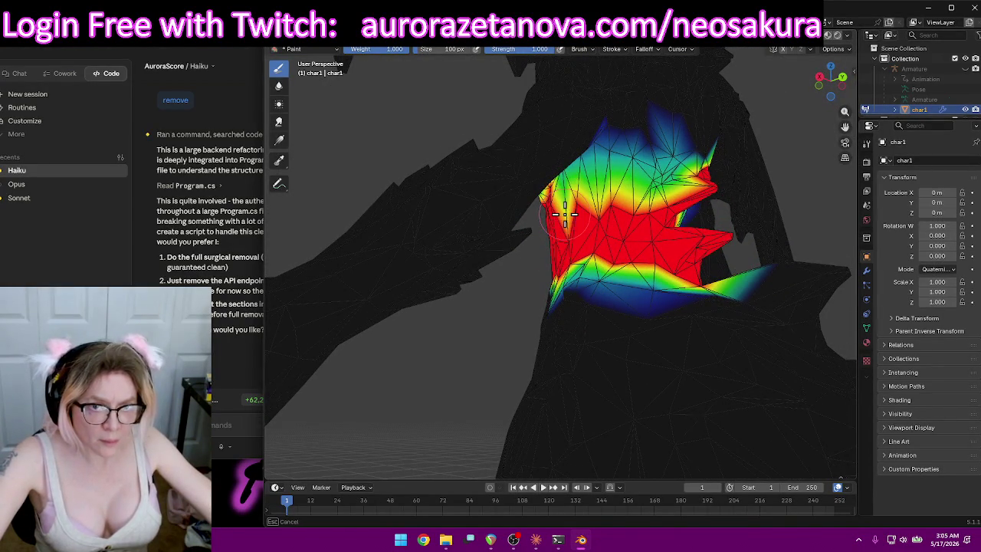
{"action": "left_click_drag", "start_coordinate": [597, 207], "coordinate": [648, 205]}
{"action": "mouse_move", "coordinate": [671, 200]}
{"action": "middle_mouse_down"}
{"action": "mouse_move", "coordinate": [560, 239]}
{"action": "mouse_move", "coordinate": [674, 253]}
{"action": "mouse_move", "coordinate": [601, 237]}
{"action": "middle_mouse_up"}
{"action": "middle_click_drag", "start_coordinate": [526, 230], "coordinate": [571, 234]}
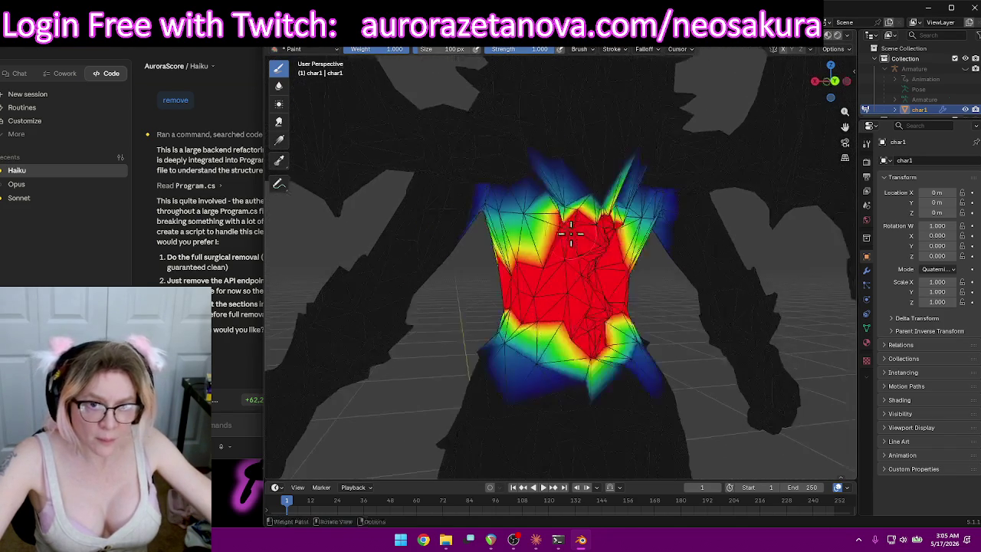
{"action": "left_click_drag", "start_coordinate": [571, 222], "coordinate": [631, 228]}
{"action": "mouse_move", "coordinate": [641, 245]}
{"action": "middle_mouse_down"}
{"action": "mouse_move", "coordinate": [543, 227]}
{"action": "mouse_move", "coordinate": [414, 238]}
{"action": "mouse_move", "coordinate": [511, 263]}
{"action": "mouse_move", "coordinate": [551, 253]}
{"action": "middle_mouse_up"}
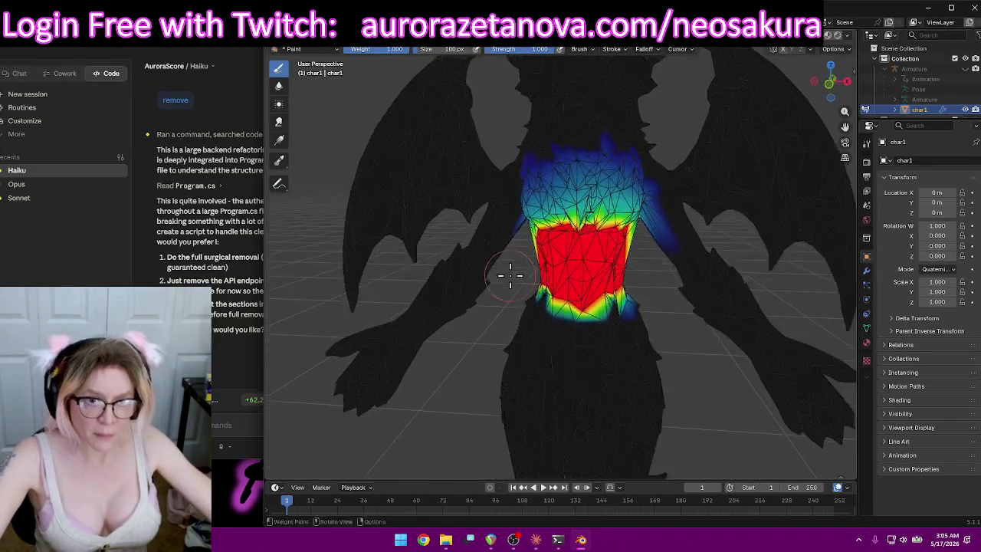
{"action": "left_click", "coordinate": [560, 49]}
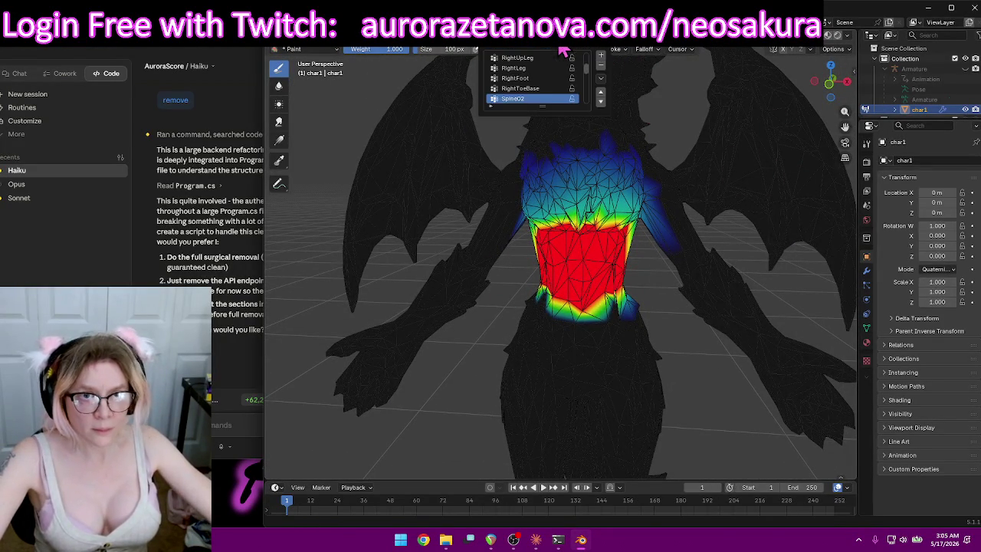
Select Spine01 and paint full red weight over the upper chest and both shoulders.
{"action": "left_click", "coordinate": [521, 99]}
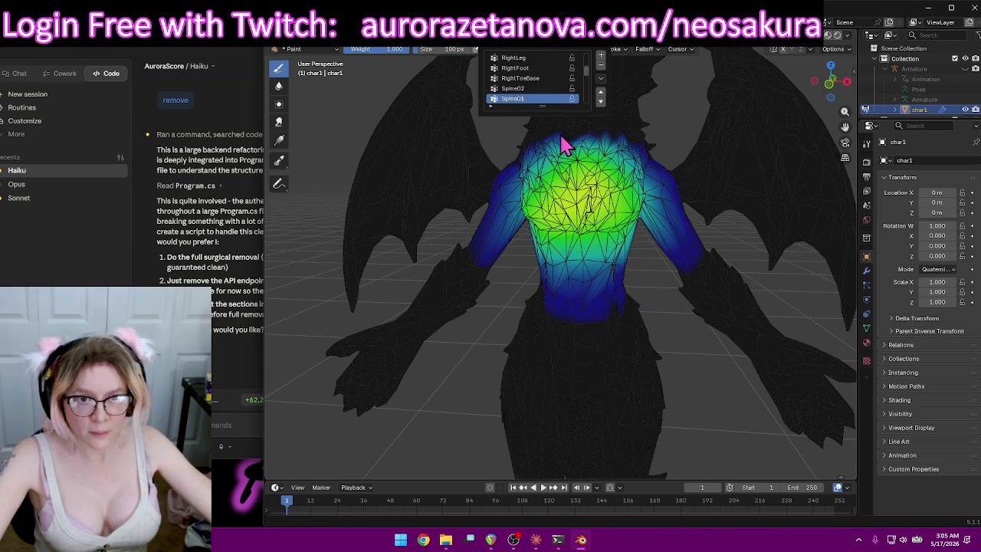
{"action": "left_click_drag", "start_coordinate": [590, 180], "coordinate": [627, 173]}
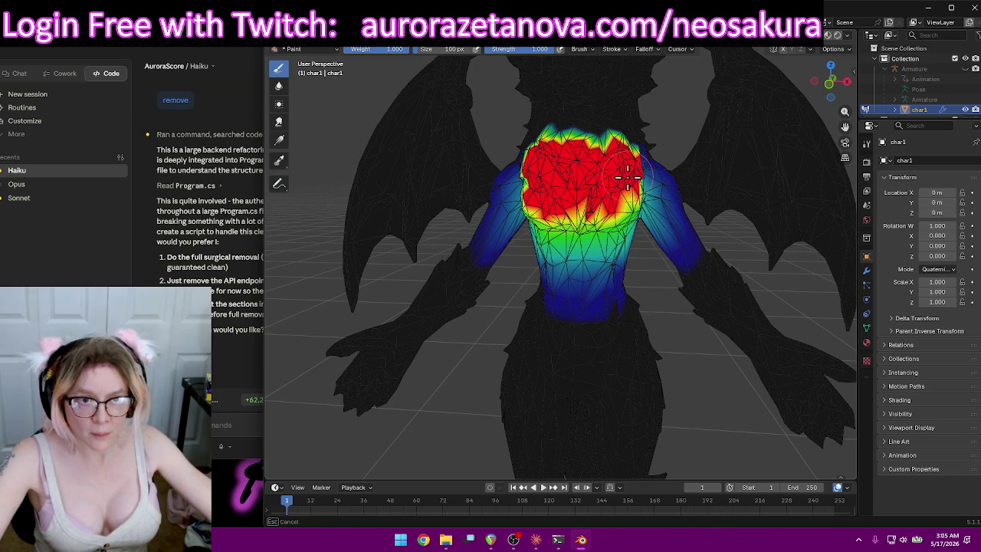
{"action": "left_click_drag", "start_coordinate": [600, 204], "coordinate": [545, 210]}
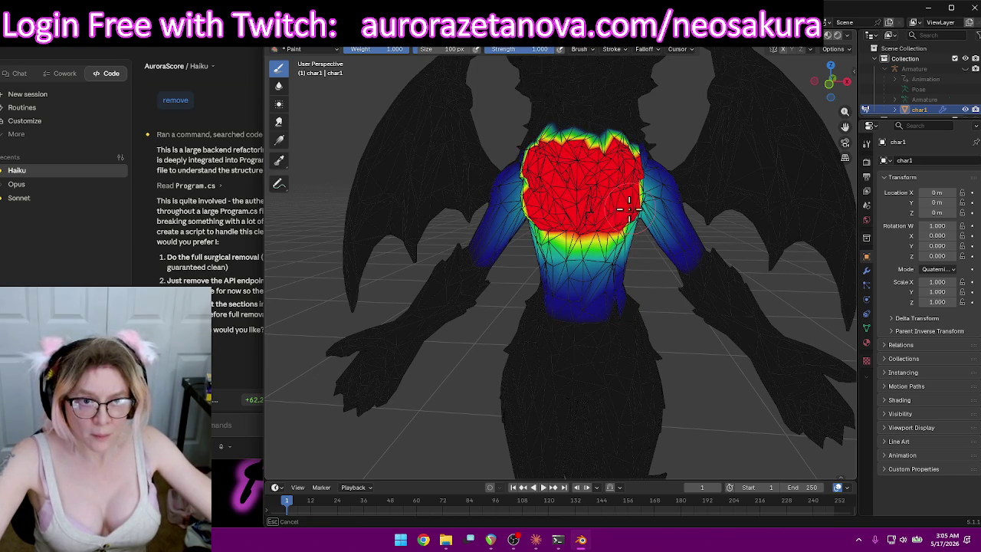
{"action": "left_click_drag", "start_coordinate": [629, 207], "coordinate": [644, 200]}
{"action": "middle_click_drag", "start_coordinate": [644, 201], "coordinate": [494, 195]}
{"action": "left_click_drag", "start_coordinate": [494, 196], "coordinate": [498, 159]}
Subtract Spine01 weight from the left and right upper arms.
{"action": "middle_click_drag", "start_coordinate": [498, 159], "coordinate": [475, 178]}
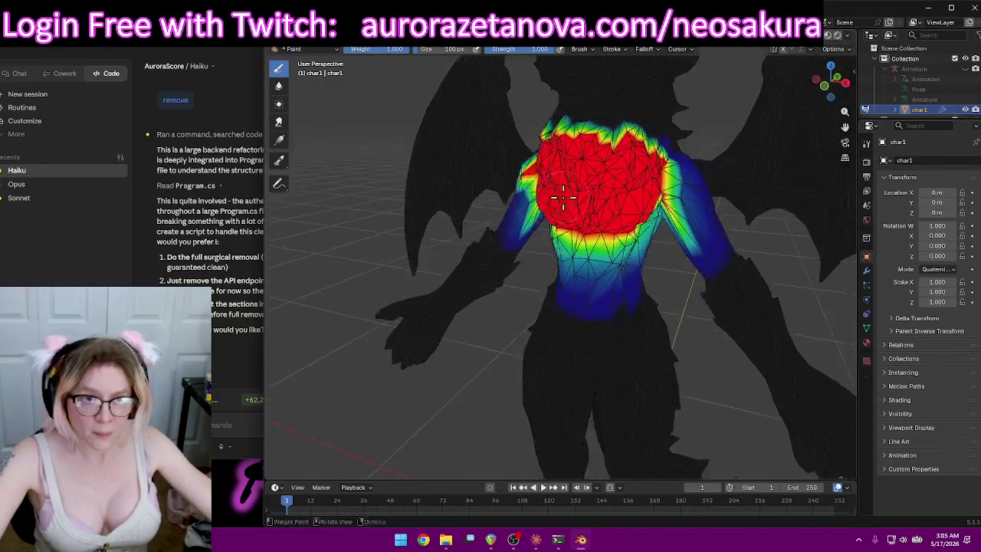
{"action": "left_click_drag", "start_coordinate": [475, 178], "coordinate": [481, 232], "text": "ctrl"}
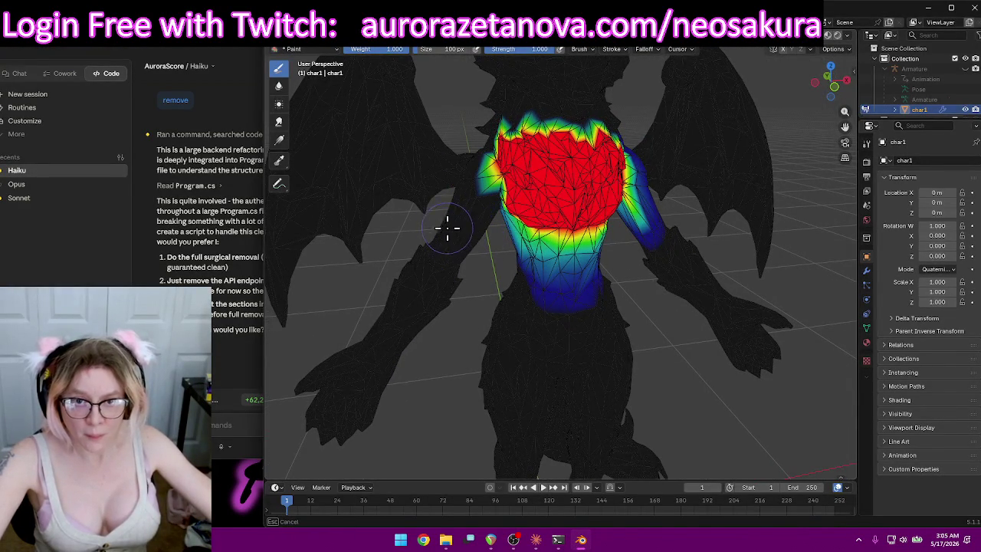
{"action": "left_click_drag", "start_coordinate": [664, 267], "coordinate": [672, 214], "text": "ctrl"}
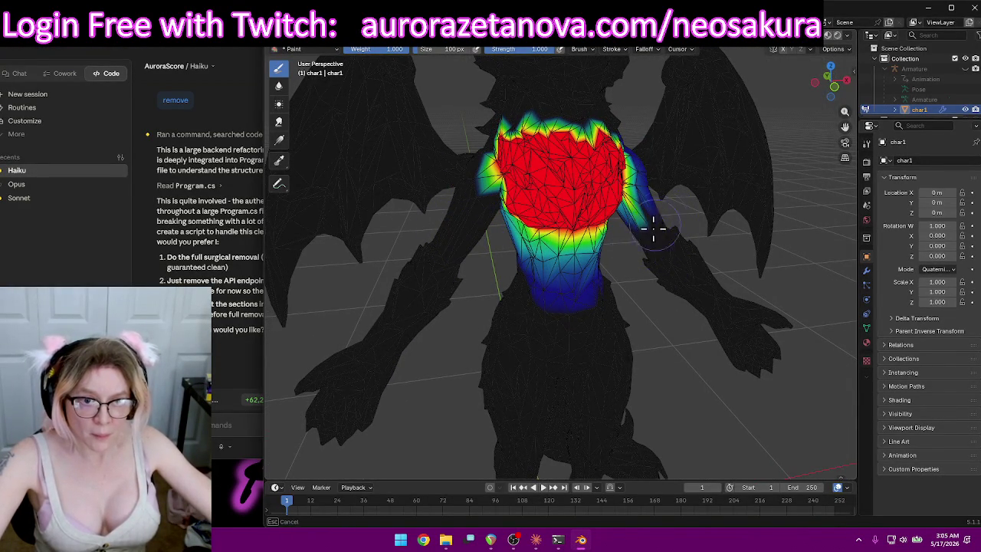
{"action": "mouse_move", "coordinate": [661, 214]}
{"action": "middle_mouse_down"}
{"action": "mouse_move", "coordinate": [723, 288]}
{"action": "mouse_move", "coordinate": [622, 253]}
{"action": "middle_mouse_up"}
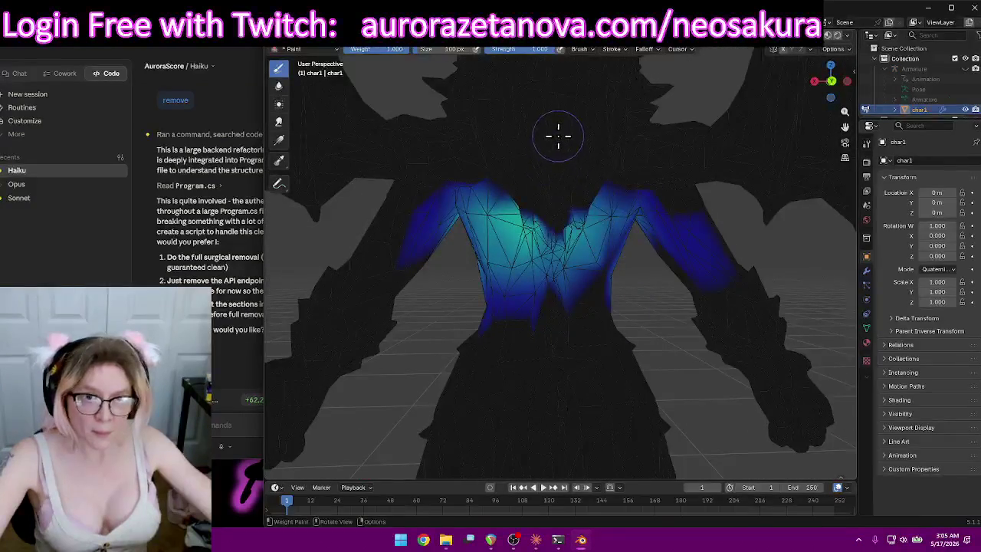
Add more red above the shoulders and over the upper chest, then zoom out.
{"action": "middle_click_drag", "start_coordinate": [581, 170], "coordinate": [575, 199]}
{"action": "mouse_move", "coordinate": [575, 199]}
{"action": "left_mouse_down"}
{"action": "mouse_move", "coordinate": [556, 187]}
{"action": "mouse_move", "coordinate": [554, 270]}
{"action": "left_mouse_up"}
{"action": "left_click_drag", "start_coordinate": [559, 157], "coordinate": [491, 218]}
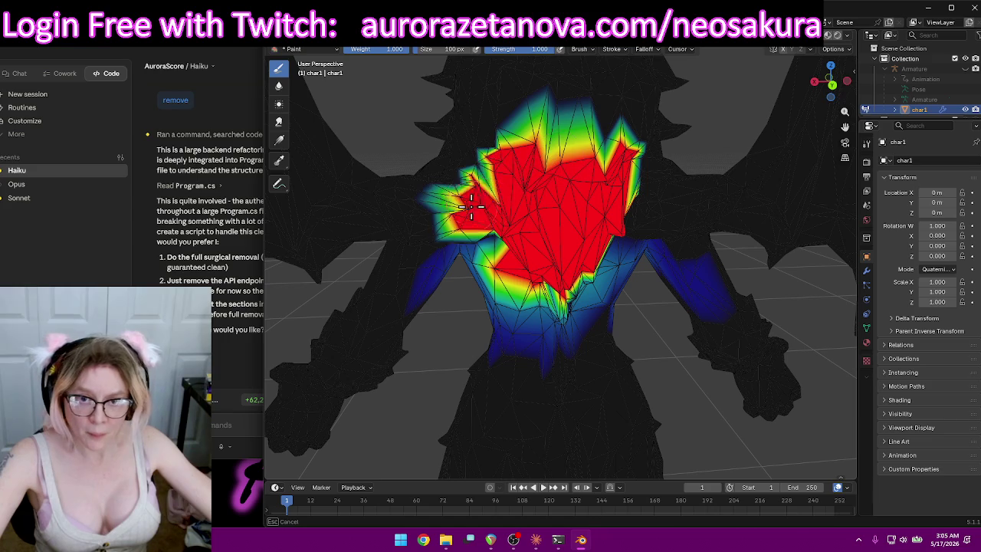
{"action": "middle_click_drag", "start_coordinate": [556, 232], "coordinate": [508, 179]}
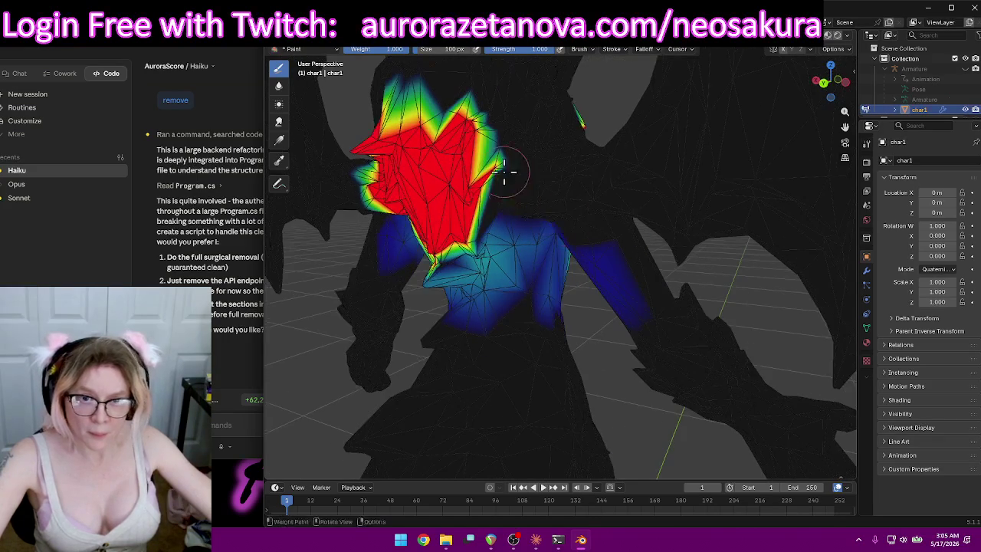
{"action": "left_click_drag", "start_coordinate": [508, 179], "coordinate": [486, 236]}
{"action": "middle_click_drag", "start_coordinate": [486, 237], "coordinate": [560, 220]}
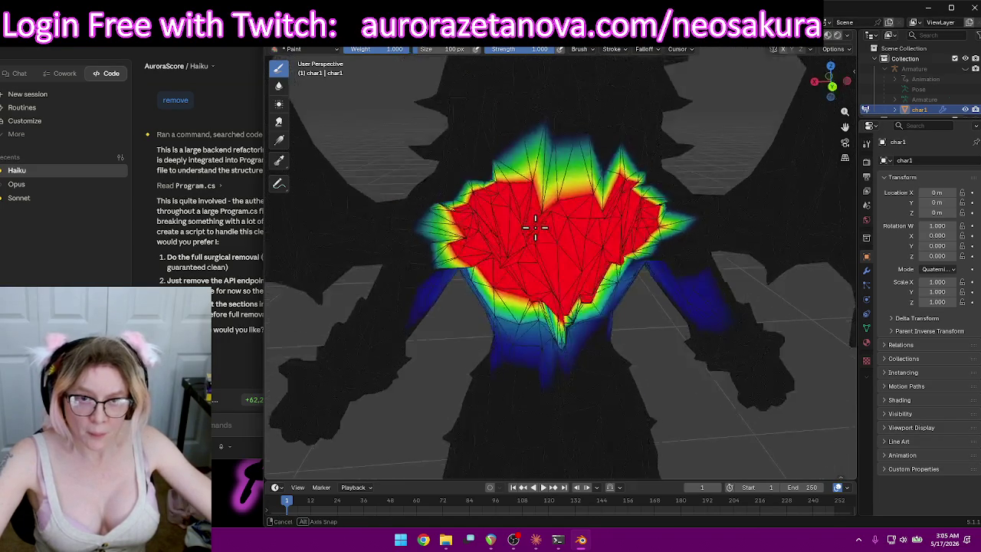
{"action": "scroll", "coordinate": [560, 244], "scroll_direction": "down", "scroll_amount": 4}
{"action": "middle_click_drag", "start_coordinate": [499, 252], "coordinate": [728, 238]}
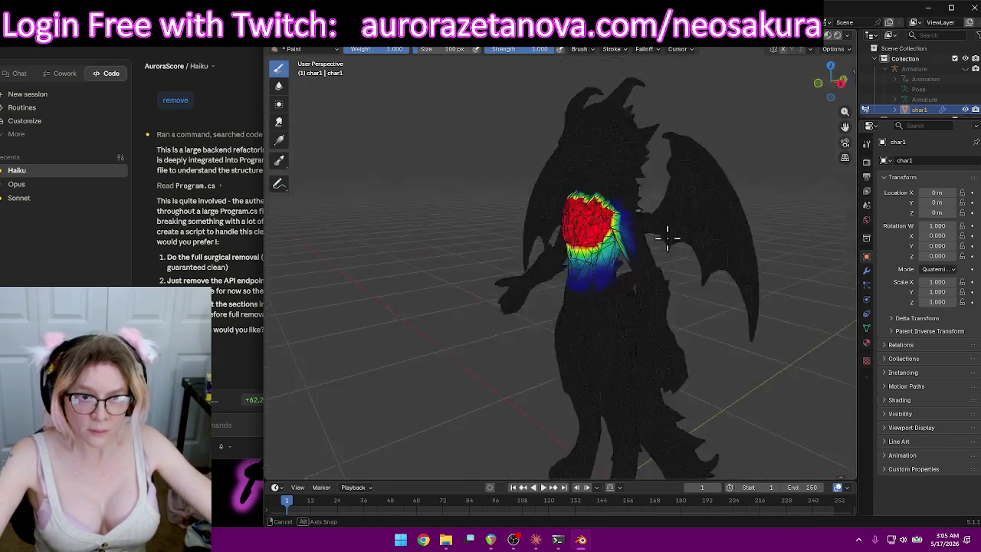
Switch back to Spine02 and paint weight down the left and right wings.
{"action": "left_click", "coordinate": [570, 50]}
{"action": "left_click", "coordinate": [541, 88]}
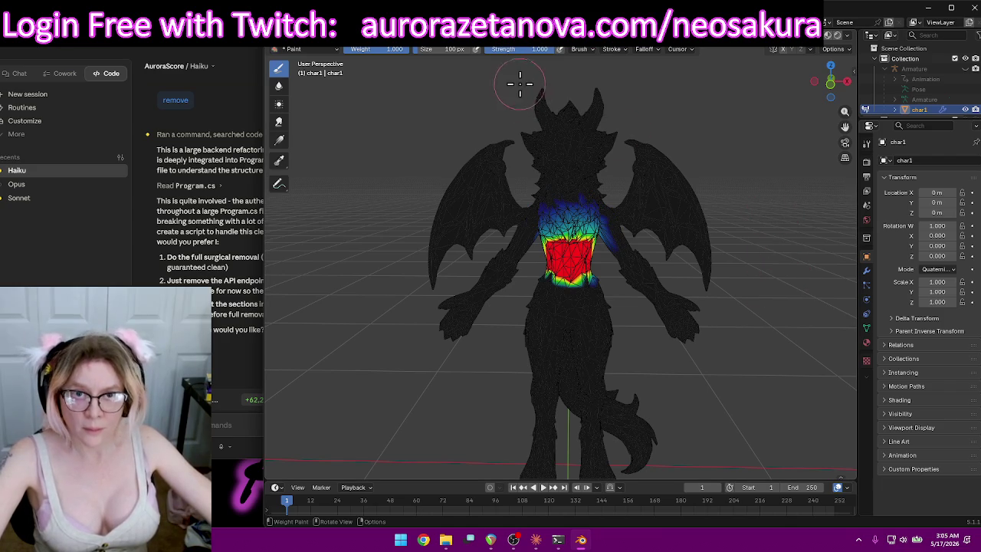
{"action": "mouse_move", "coordinate": [508, 149]}
{"action": "left_mouse_down"}
{"action": "mouse_move", "coordinate": [452, 243]}
{"action": "mouse_move", "coordinate": [482, 143]}
{"action": "mouse_move", "coordinate": [481, 205]}
{"action": "left_mouse_up"}
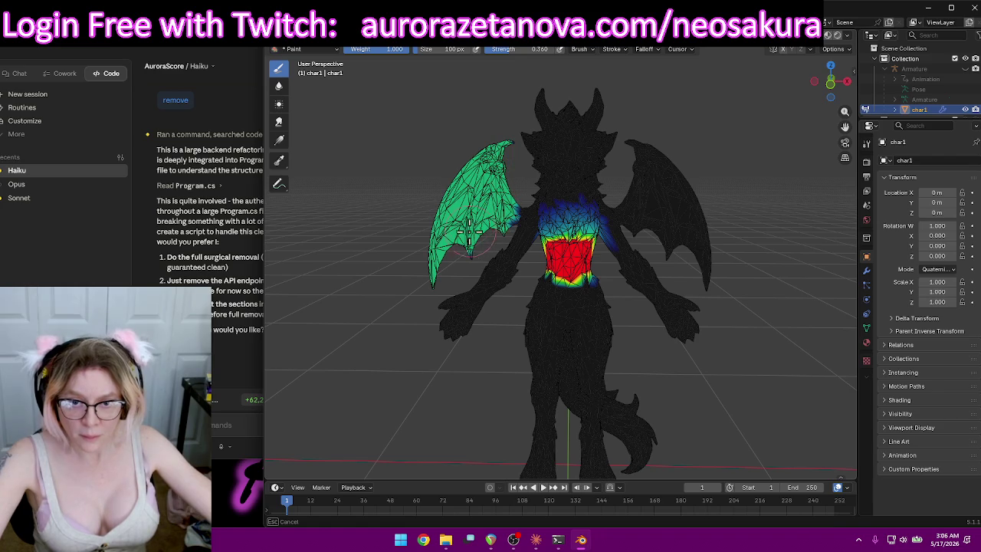
{"action": "mouse_move", "coordinate": [678, 201]}
{"action": "left_mouse_down"}
{"action": "mouse_move", "coordinate": [719, 283]}
{"action": "mouse_move", "coordinate": [694, 207]}
{"action": "mouse_move", "coordinate": [660, 158]}
{"action": "mouse_move", "coordinate": [635, 208]}
{"action": "left_mouse_up"}
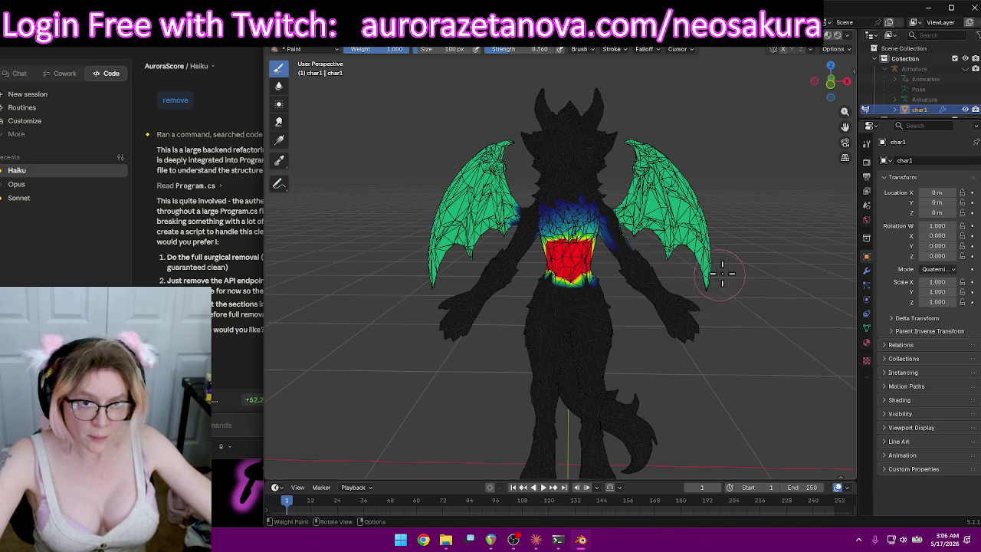
From behind, paint weight along the wing edge and up the wing.
{"action": "middle_click_drag", "start_coordinate": [717, 277], "coordinate": [627, 266]}
{"action": "left_click_drag", "start_coordinate": [627, 261], "coordinate": [626, 266]}
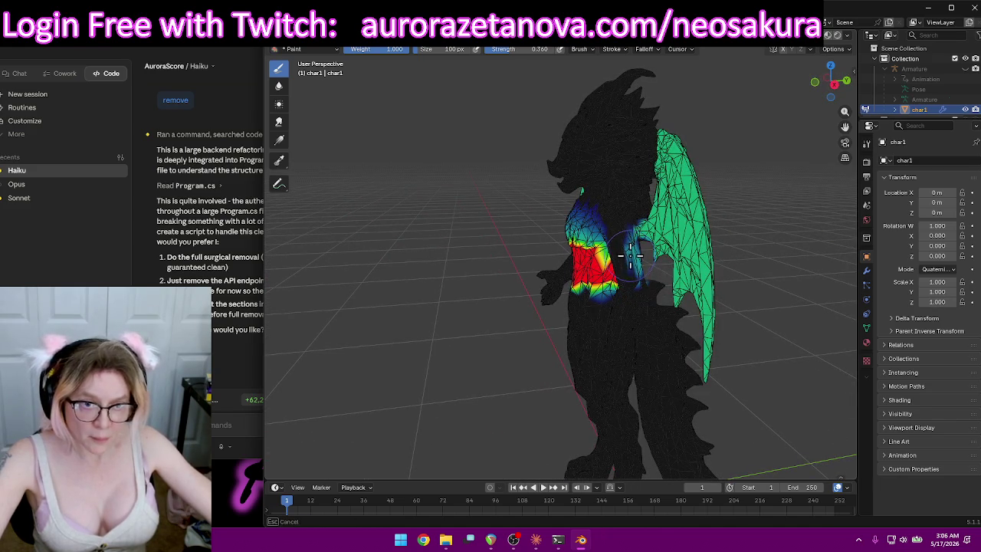
{"action": "mouse_move", "coordinate": [649, 285]}
{"action": "middle_mouse_down"}
{"action": "mouse_move", "coordinate": [800, 197]}
{"action": "mouse_move", "coordinate": [777, 170]}
{"action": "mouse_move", "coordinate": [648, 280]}
{"action": "middle_mouse_up"}
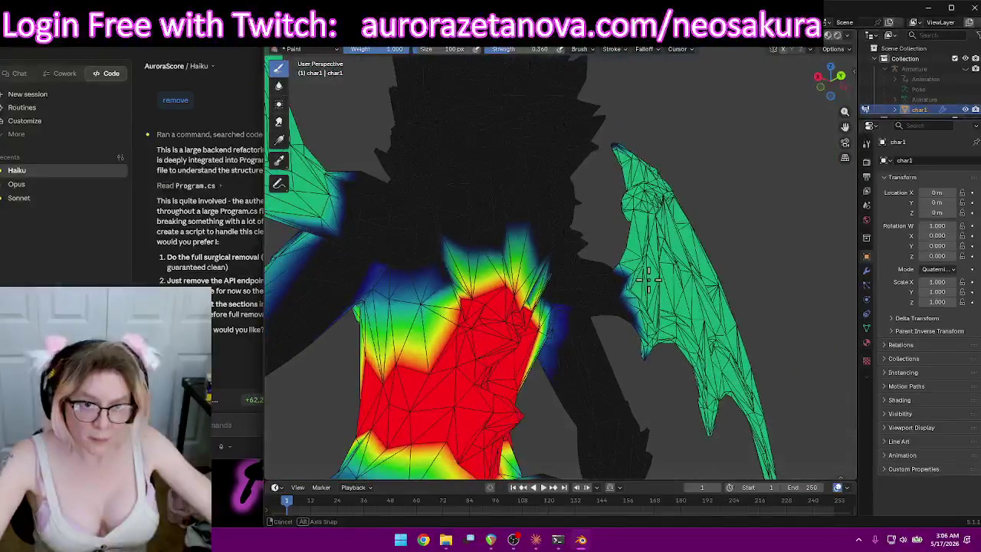
{"action": "left_click_drag", "start_coordinate": [644, 295], "coordinate": [550, 268]}
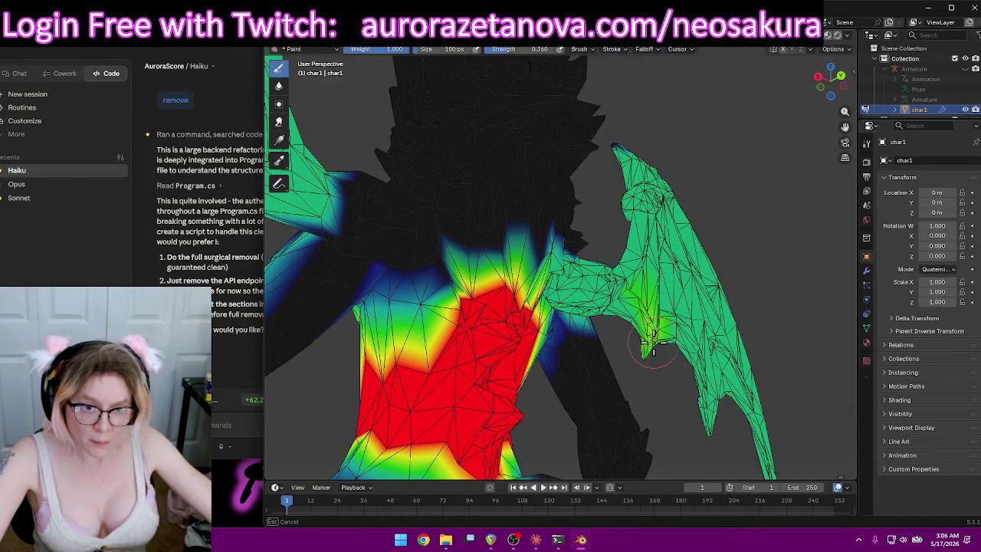
{"action": "left_click_drag", "start_coordinate": [646, 354], "coordinate": [653, 127]}
Paint weight onto the left arm, chest and near the shoulder, then orbit to the wings.
{"action": "mouse_move", "coordinate": [594, 169]}
{"action": "middle_mouse_down"}
{"action": "mouse_move", "coordinate": [442, 131]}
{"action": "mouse_move", "coordinate": [390, 208]}
{"action": "middle_mouse_up"}
{"action": "mouse_move", "coordinate": [368, 253]}
{"action": "left_mouse_down"}
{"action": "mouse_move", "coordinate": [295, 242]}
{"action": "mouse_move", "coordinate": [514, 257]}
{"action": "mouse_move", "coordinate": [397, 257]}
{"action": "left_mouse_up"}
{"action": "mouse_move", "coordinate": [463, 307]}
{"action": "left_mouse_down"}
{"action": "mouse_move", "coordinate": [422, 245]}
{"action": "mouse_move", "coordinate": [521, 268]}
{"action": "left_mouse_up"}
{"action": "middle_click_drag", "start_coordinate": [521, 269], "coordinate": [382, 238]}
{"action": "middle_click_drag", "start_coordinate": [438, 186], "coordinate": [458, 178]}
{"action": "mouse_move", "coordinate": [459, 183]}
{"action": "left_mouse_down"}
{"action": "mouse_move", "coordinate": [475, 222]}
{"action": "mouse_move", "coordinate": [495, 222]}
{"action": "left_mouse_up"}
{"action": "middle_click_drag", "start_coordinate": [494, 222], "coordinate": [525, 253]}
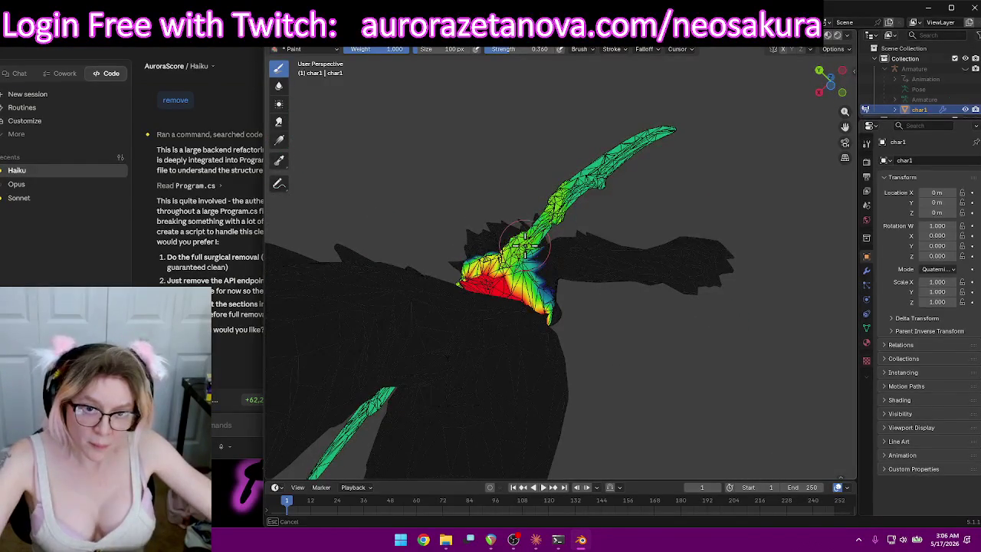
{"action": "mouse_move", "coordinate": [613, 215]}
{"action": "middle_mouse_down"}
{"action": "mouse_move", "coordinate": [451, 312]}
{"action": "mouse_move", "coordinate": [529, 310]}
{"action": "mouse_move", "coordinate": [404, 310]}
{"action": "mouse_move", "coordinate": [527, 198]}
{"action": "middle_mouse_up"}
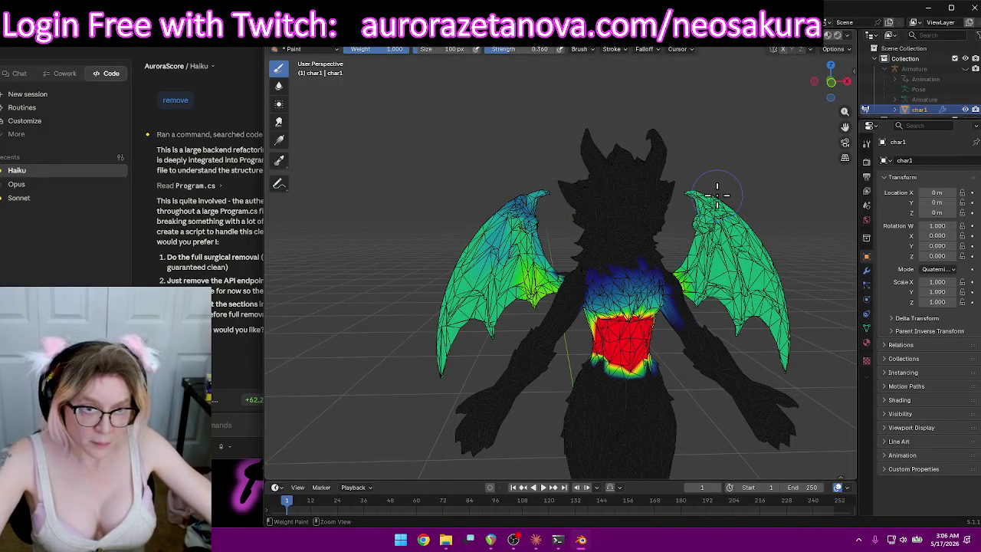
Subtract Spine02 weight from the left wing root and the torso side.
{"action": "middle_click_drag", "start_coordinate": [793, 191], "coordinate": [774, 195]}
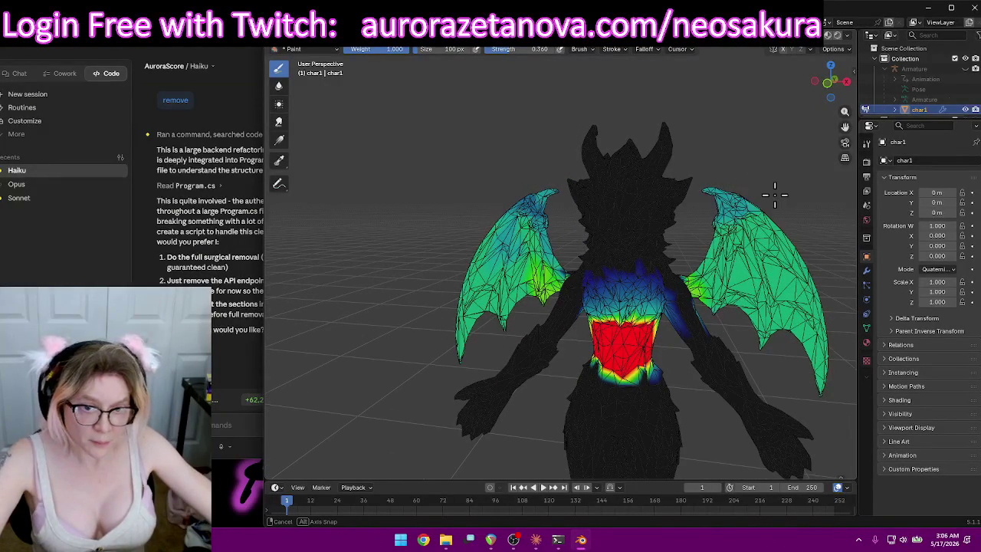
{"action": "left_click_drag", "start_coordinate": [546, 273], "coordinate": [542, 261], "text": "ctrl"}
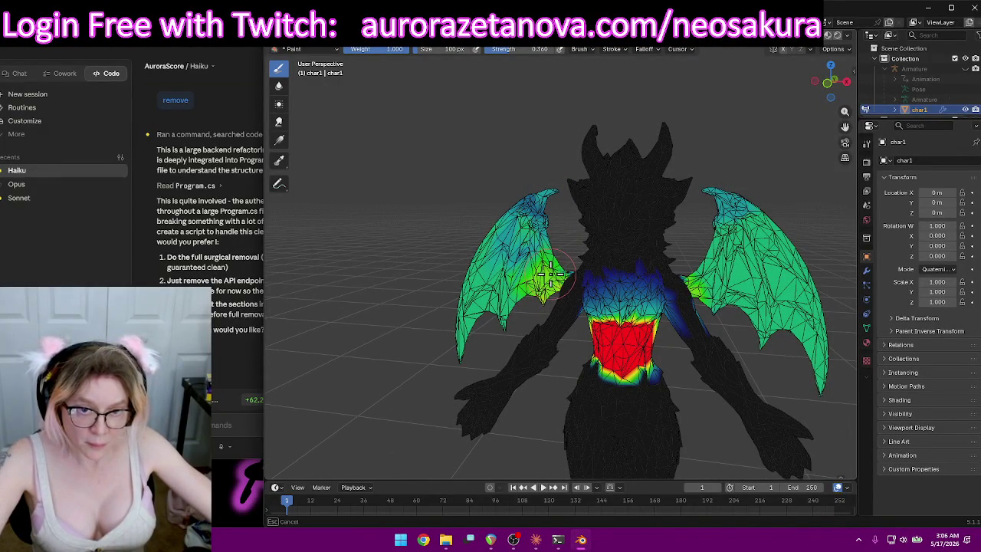
{"action": "mouse_move", "coordinate": [703, 284]}
{"action": "middle_mouse_down"}
{"action": "mouse_move", "coordinate": [693, 314]}
{"action": "mouse_move", "coordinate": [681, 302]}
{"action": "mouse_move", "coordinate": [643, 337]}
{"action": "middle_mouse_up"}
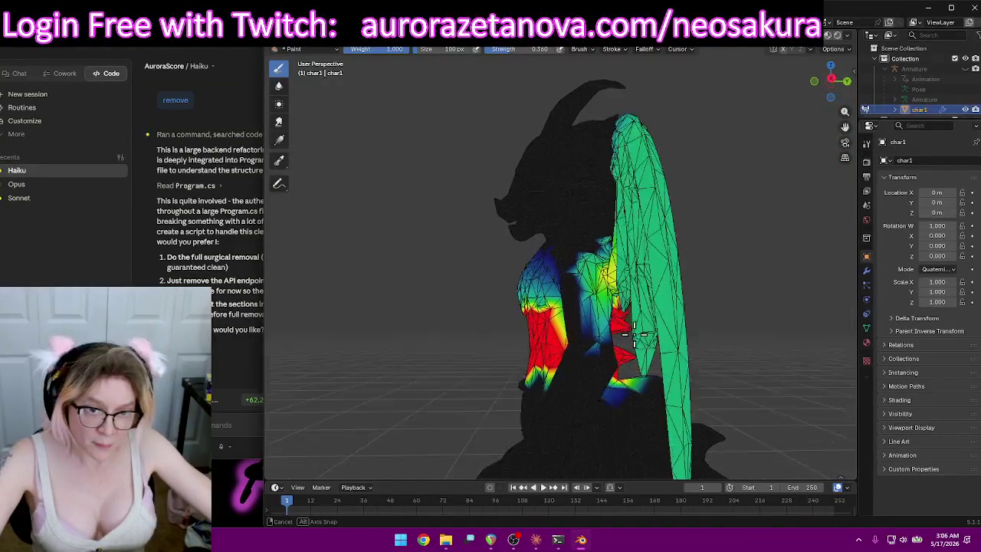
{"action": "scroll", "coordinate": [637, 345], "scroll_direction": "up", "scroll_amount": 4}
{"action": "mouse_move", "coordinate": [638, 345]}
{"action": "left_mouse_down"}
{"action": "mouse_move", "coordinate": [667, 399]}
{"action": "mouse_move", "coordinate": [657, 383]}
{"action": "left_mouse_up"}
Set brush Strength to 1.000 and strip weight along the torso sides and left edge.
{"action": "left_click_drag", "start_coordinate": [540, 49], "coordinate": [582, 49]}
{"action": "left_click_drag", "start_coordinate": [648, 404], "coordinate": [647, 413]}
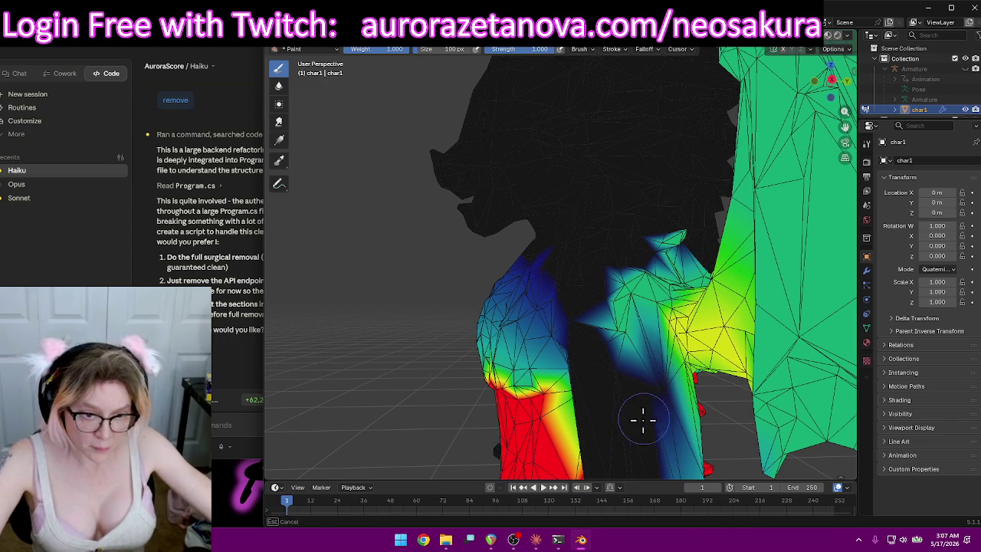
{"action": "mouse_move", "coordinate": [612, 371]}
{"action": "left_mouse_down"}
{"action": "mouse_move", "coordinate": [608, 329]}
{"action": "mouse_move", "coordinate": [621, 283]}
{"action": "left_mouse_up"}
{"action": "mouse_move", "coordinate": [622, 283]}
{"action": "middle_mouse_down"}
{"action": "mouse_move", "coordinate": [659, 363]}
{"action": "mouse_move", "coordinate": [629, 351]}
{"action": "mouse_move", "coordinate": [404, 339]}
{"action": "middle_mouse_up"}
{"action": "left_click_drag", "start_coordinate": [357, 324], "coordinate": [278, 330]}
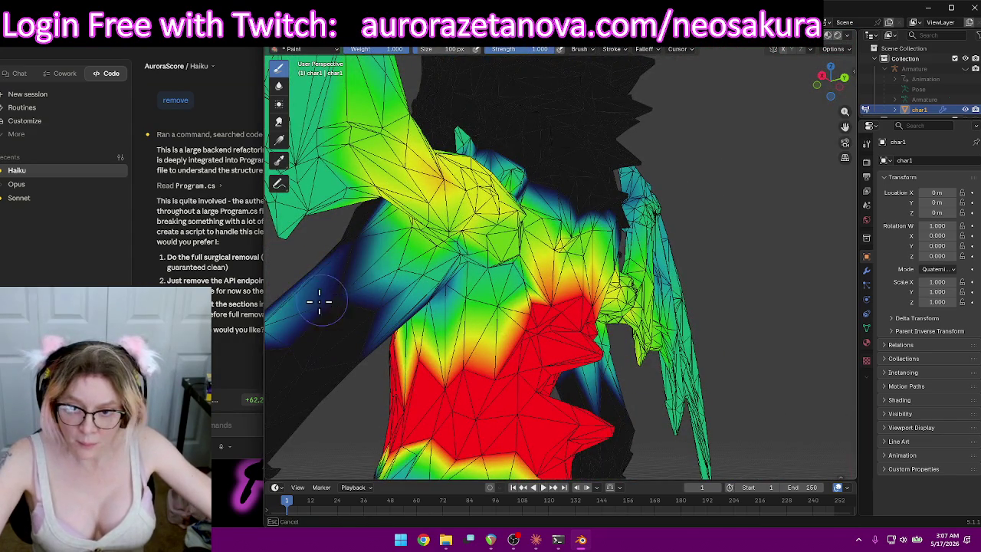
{"action": "mouse_move", "coordinate": [360, 296]}
{"action": "middle_mouse_down"}
{"action": "mouse_move", "coordinate": [469, 297]}
{"action": "mouse_move", "coordinate": [464, 303]}
{"action": "middle_mouse_up"}
{"action": "left_click_drag", "start_coordinate": [465, 303], "coordinate": [434, 299]}
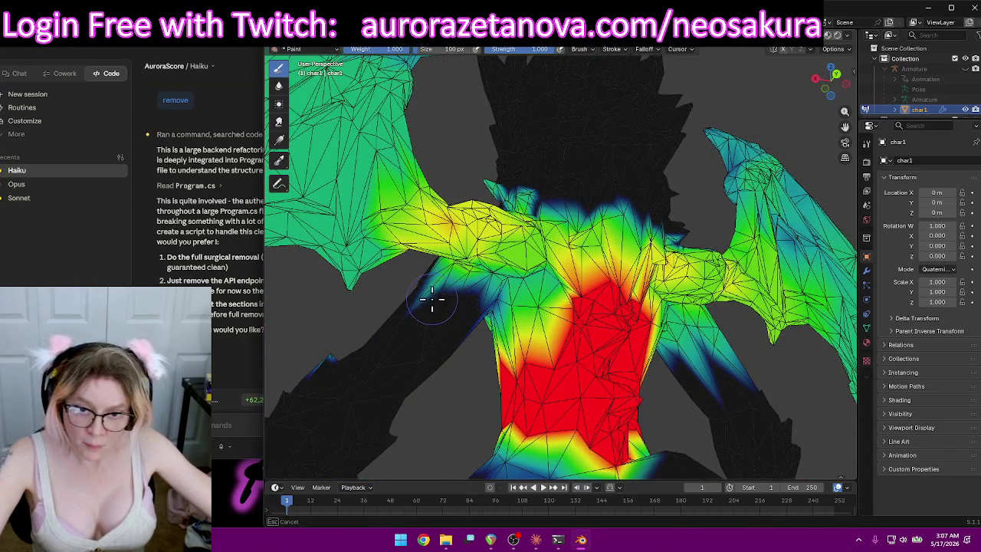
Orbit around the spread wings from behind and remove weight near the torso side.
{"action": "middle_click_drag", "start_coordinate": [430, 300], "coordinate": [551, 314]}
{"action": "mouse_move", "coordinate": [427, 323]}
{"action": "middle_mouse_down"}
{"action": "mouse_move", "coordinate": [384, 327]}
{"action": "mouse_move", "coordinate": [482, 350]}
{"action": "mouse_move", "coordinate": [575, 345]}
{"action": "middle_mouse_up"}
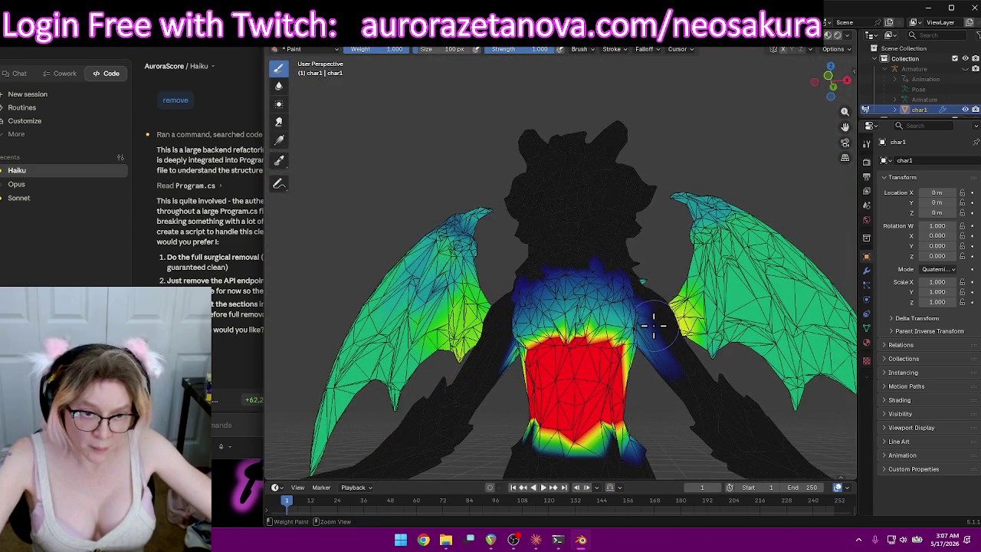
{"action": "mouse_move", "coordinate": [679, 337]}
{"action": "middle_mouse_down"}
{"action": "mouse_move", "coordinate": [628, 345]}
{"action": "mouse_move", "coordinate": [752, 354]}
{"action": "mouse_move", "coordinate": [790, 332]}
{"action": "mouse_move", "coordinate": [620, 295]}
{"action": "mouse_move", "coordinate": [663, 289]}
{"action": "mouse_move", "coordinate": [678, 292]}
{"action": "mouse_move", "coordinate": [607, 302]}
{"action": "mouse_move", "coordinate": [565, 284]}
{"action": "mouse_move", "coordinate": [561, 298]}
{"action": "mouse_move", "coordinate": [624, 284]}
{"action": "mouse_move", "coordinate": [675, 335]}
{"action": "mouse_move", "coordinate": [692, 314]}
{"action": "mouse_move", "coordinate": [633, 287]}
{"action": "mouse_move", "coordinate": [624, 293]}
{"action": "mouse_move", "coordinate": [649, 297]}
{"action": "middle_mouse_up"}
{"action": "mouse_move", "coordinate": [615, 247]}
{"action": "middle_mouse_down"}
{"action": "mouse_move", "coordinate": [679, 263]}
{"action": "mouse_move", "coordinate": [637, 245]}
{"action": "mouse_move", "coordinate": [542, 245]}
{"action": "middle_mouse_up"}
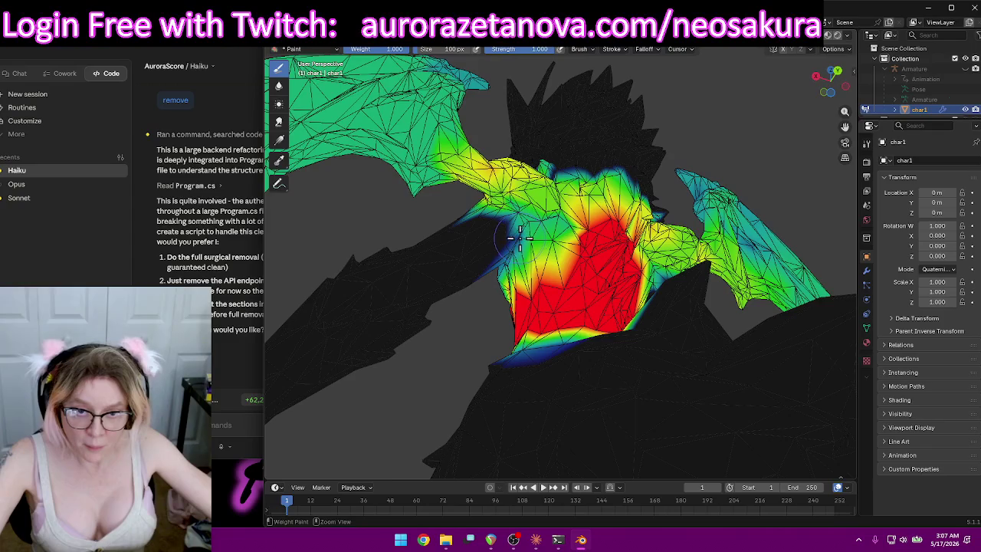
{"action": "mouse_move", "coordinate": [505, 271]}
{"action": "middle_mouse_down"}
{"action": "mouse_move", "coordinate": [524, 301]}
{"action": "mouse_move", "coordinate": [562, 274]}
{"action": "mouse_move", "coordinate": [586, 234]}
{"action": "middle_mouse_up"}
{"action": "left_click_drag", "start_coordinate": [587, 233], "coordinate": [588, 223]}
{"action": "mouse_move", "coordinate": [635, 251]}
{"action": "middle_mouse_down"}
{"action": "mouse_move", "coordinate": [505, 245]}
{"action": "mouse_move", "coordinate": [503, 230]}
{"action": "mouse_move", "coordinate": [547, 252]}
{"action": "mouse_move", "coordinate": [636, 240]}
{"action": "mouse_move", "coordinate": [308, 269]}
{"action": "mouse_move", "coordinate": [444, 317]}
{"action": "middle_mouse_up"}
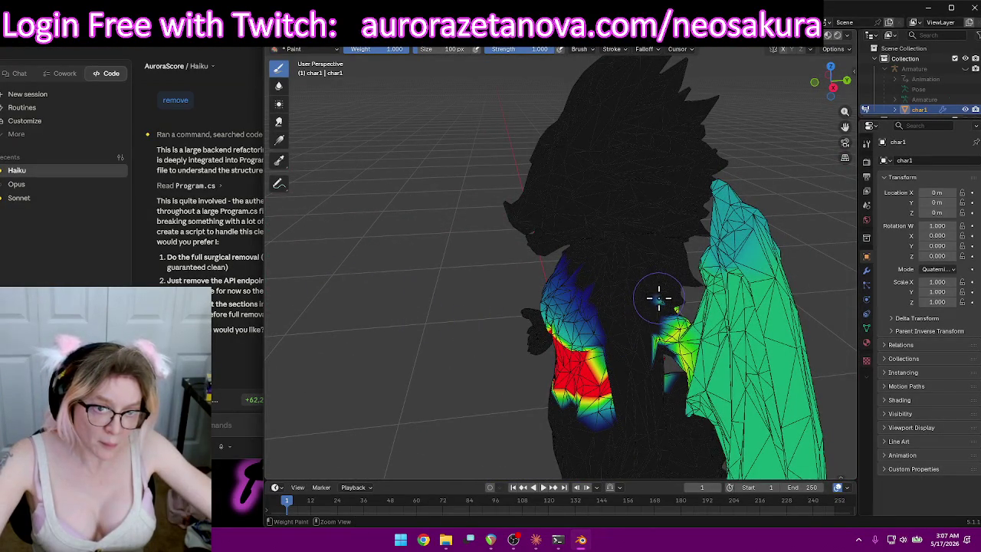
{"action": "mouse_move", "coordinate": [633, 283]}
{"action": "middle_mouse_down"}
{"action": "mouse_move", "coordinate": [835, 267]}
{"action": "mouse_move", "coordinate": [712, 248]}
{"action": "mouse_move", "coordinate": [640, 280]}
{"action": "middle_mouse_up"}
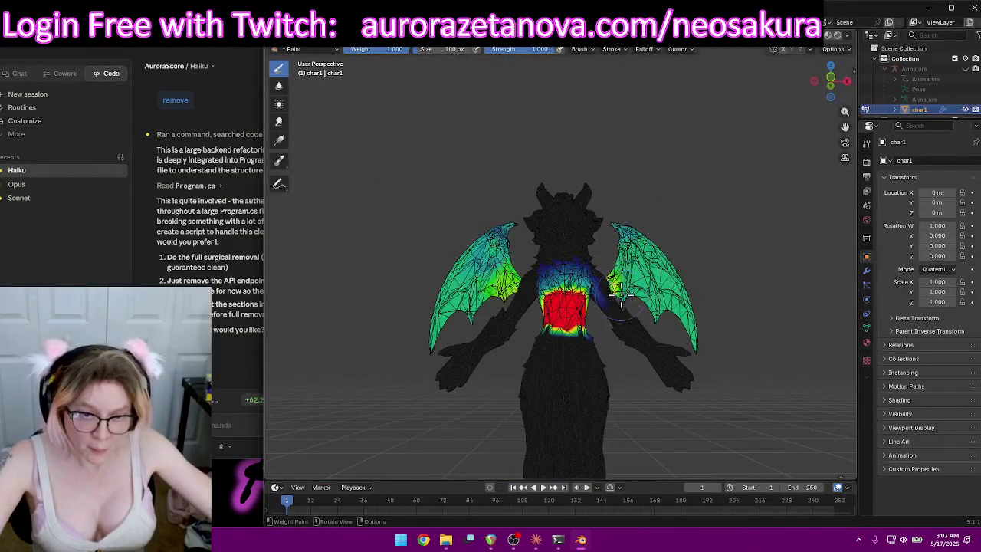
Inspect the back at a higher oblique angle and bring up the vertex group list.
{"action": "scroll", "coordinate": [613, 295], "scroll_direction": "up", "scroll_amount": 5}
{"action": "scroll", "coordinate": [662, 363], "scroll_direction": "down", "scroll_amount": 2}
{"action": "mouse_move", "coordinate": [662, 363]}
{"action": "middle_mouse_down"}
{"action": "mouse_move", "coordinate": [648, 350]}
{"action": "mouse_move", "coordinate": [644, 292]}
{"action": "mouse_move", "coordinate": [603, 222]}
{"action": "middle_mouse_up"}
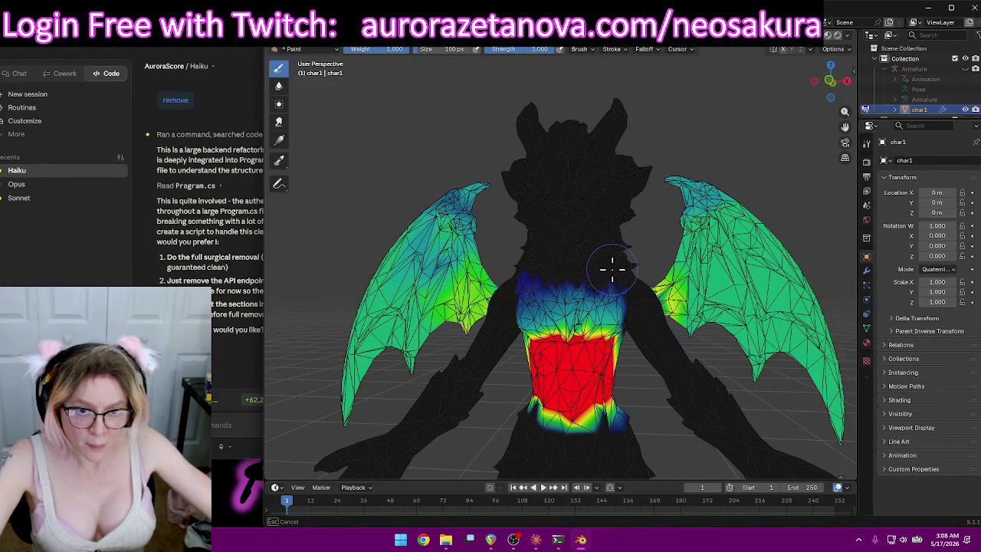
{"action": "middle_click_drag", "start_coordinate": [627, 198], "coordinate": [625, 166]}
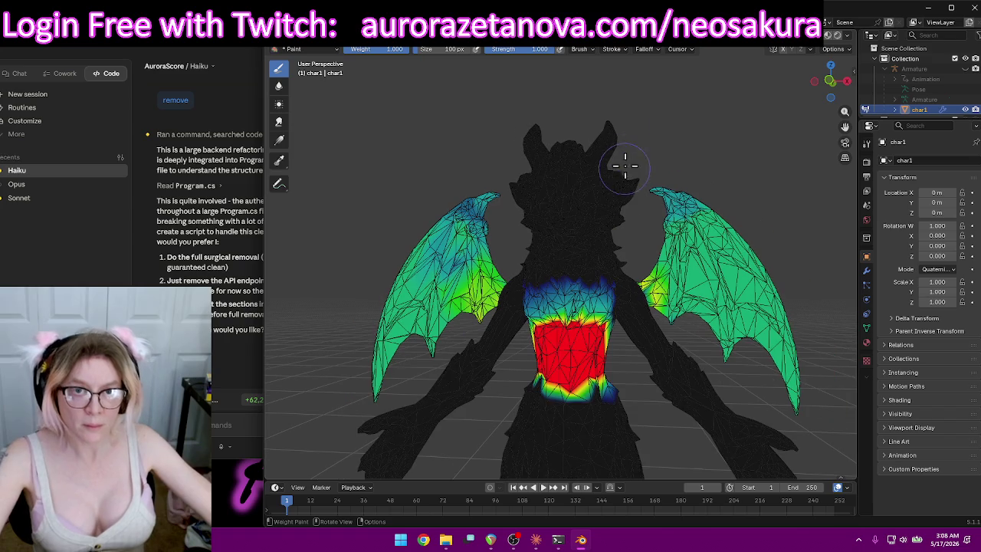
{"action": "left_click", "coordinate": [560, 50]}
{"action": "scroll", "coordinate": [548, 107], "scroll_direction": "down", "scroll_amount": 1}
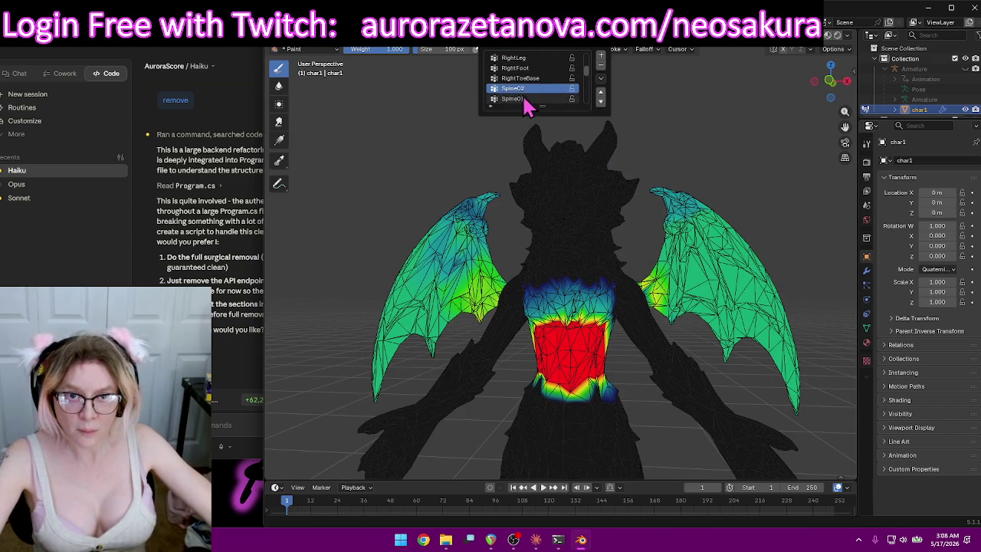
Make Spine01 the active vertex group and send a reply of '1' in the chat assistant.
{"action": "left_click", "coordinate": [524, 100]}
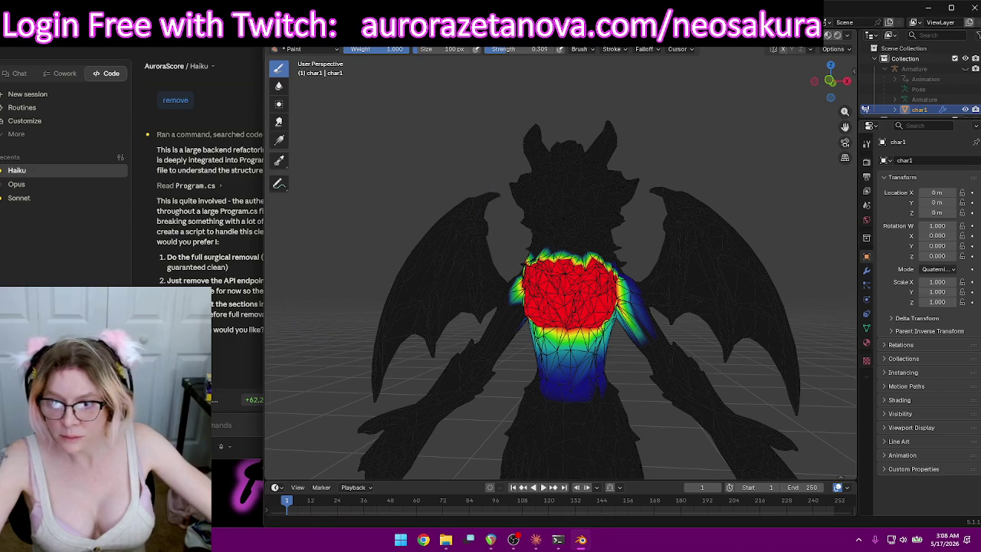
{"action": "left_click", "coordinate": [210, 387]}
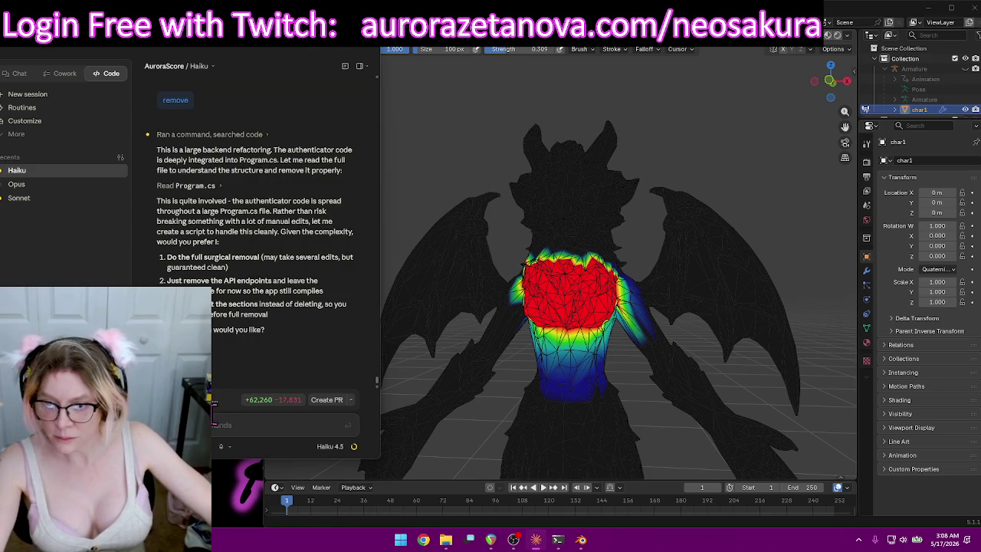
{"action": "type", "text": "1"}
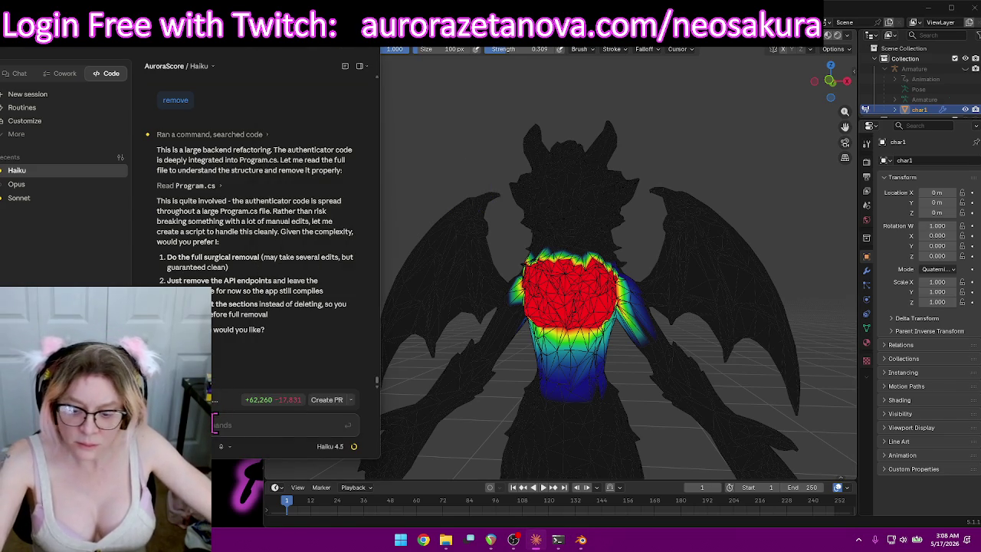
{"action": "key", "text": "Return"}
{"action": "left_click", "coordinate": [529, 325]}
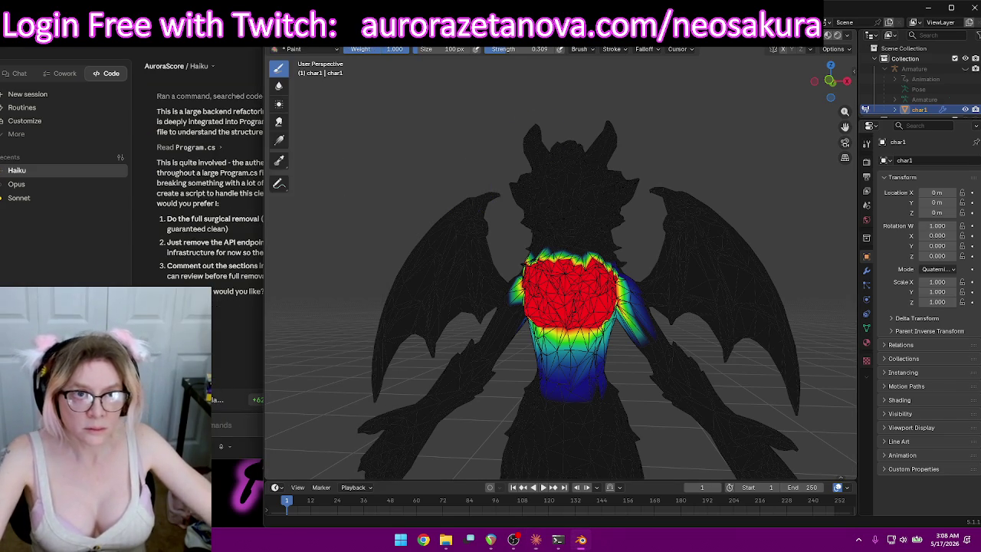
Paint weight onto the left wing and up the right wing toward its tip.
{"action": "middle_click_drag", "start_coordinate": [502, 292], "coordinate": [505, 301]}
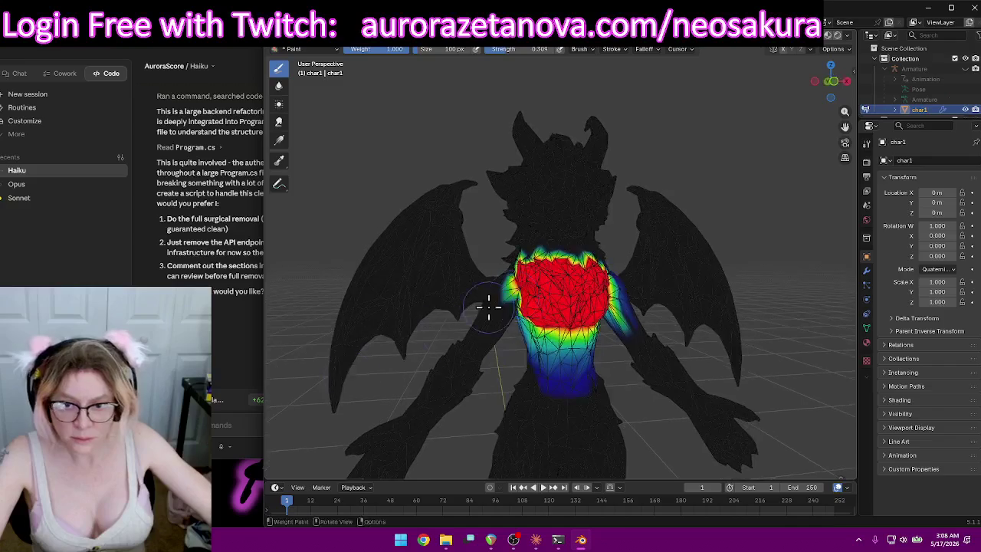
{"action": "mouse_move", "coordinate": [326, 404]}
{"action": "left_mouse_down"}
{"action": "mouse_move", "coordinate": [441, 228]}
{"action": "mouse_move", "coordinate": [391, 329]}
{"action": "mouse_move", "coordinate": [463, 267]}
{"action": "left_mouse_up"}
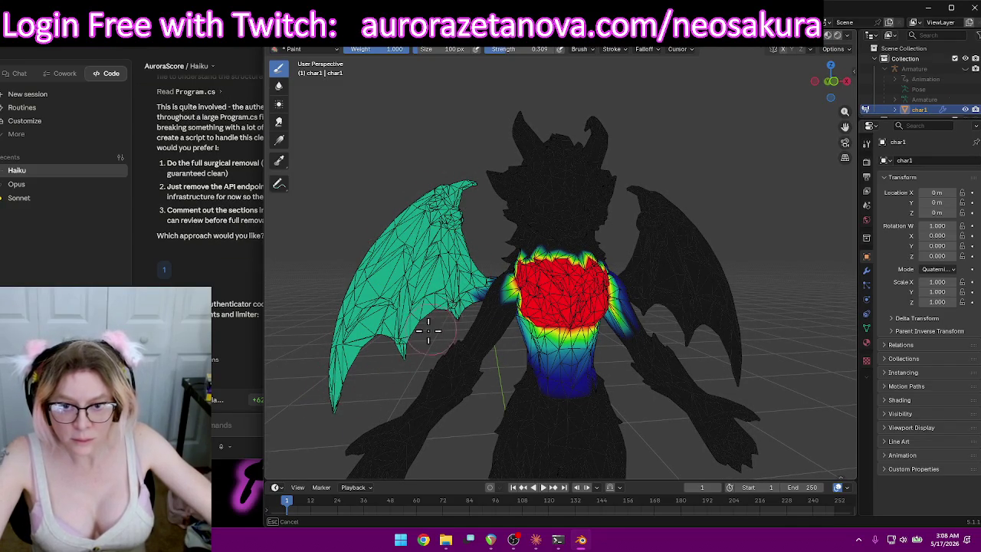
{"action": "mouse_move", "coordinate": [479, 272]}
{"action": "left_mouse_down"}
{"action": "mouse_move", "coordinate": [686, 195]}
{"action": "mouse_move", "coordinate": [639, 192]}
{"action": "mouse_move", "coordinate": [701, 238]}
{"action": "mouse_move", "coordinate": [728, 364]}
{"action": "left_mouse_up"}
{"action": "mouse_move", "coordinate": [700, 335]}
{"action": "left_mouse_down"}
{"action": "mouse_move", "coordinate": [666, 251]}
{"action": "mouse_move", "coordinate": [652, 296]}
{"action": "left_mouse_up"}
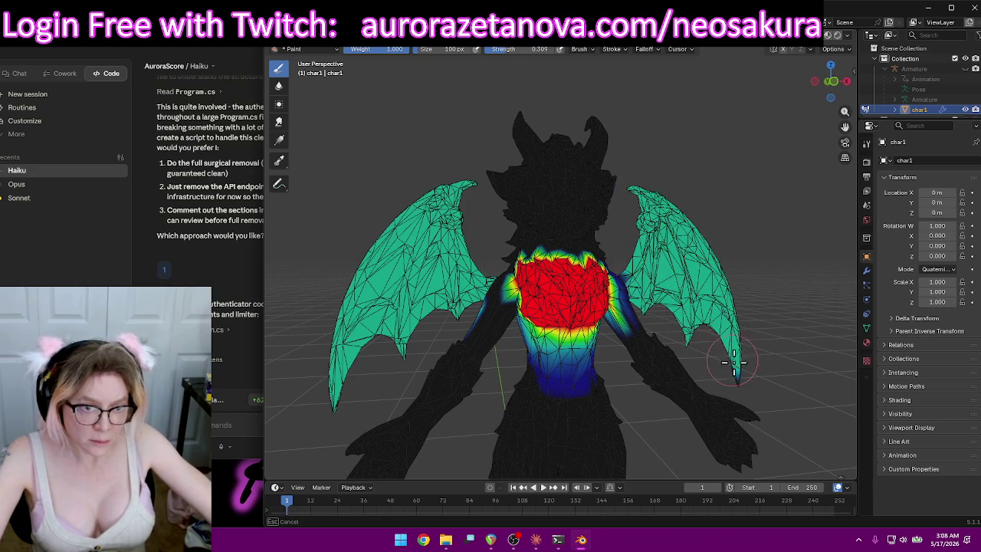
{"action": "middle_click_drag", "start_coordinate": [765, 350], "coordinate": [665, 291]}
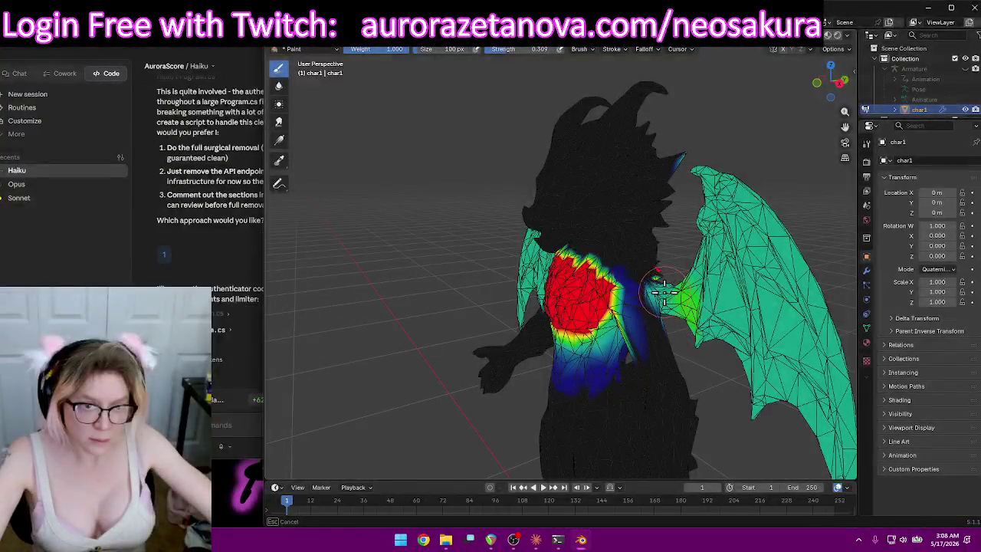
{"action": "mouse_move", "coordinate": [701, 344]}
{"action": "left_mouse_down"}
{"action": "mouse_move", "coordinate": [717, 205]}
{"action": "mouse_move", "coordinate": [782, 414]}
{"action": "mouse_move", "coordinate": [739, 307]}
{"action": "mouse_move", "coordinate": [812, 396]}
{"action": "left_mouse_up"}
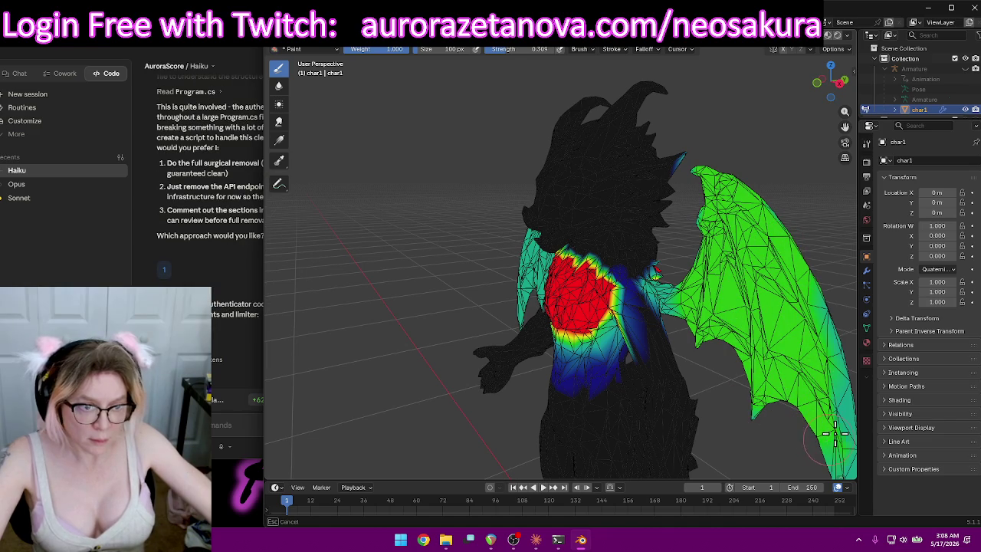
{"action": "left_click_drag", "start_coordinate": [832, 437], "coordinate": [798, 296]}
Brighten both wings toward yellow, from the left wing root to the tops.
{"action": "middle_click_drag", "start_coordinate": [764, 404], "coordinate": [411, 262]}
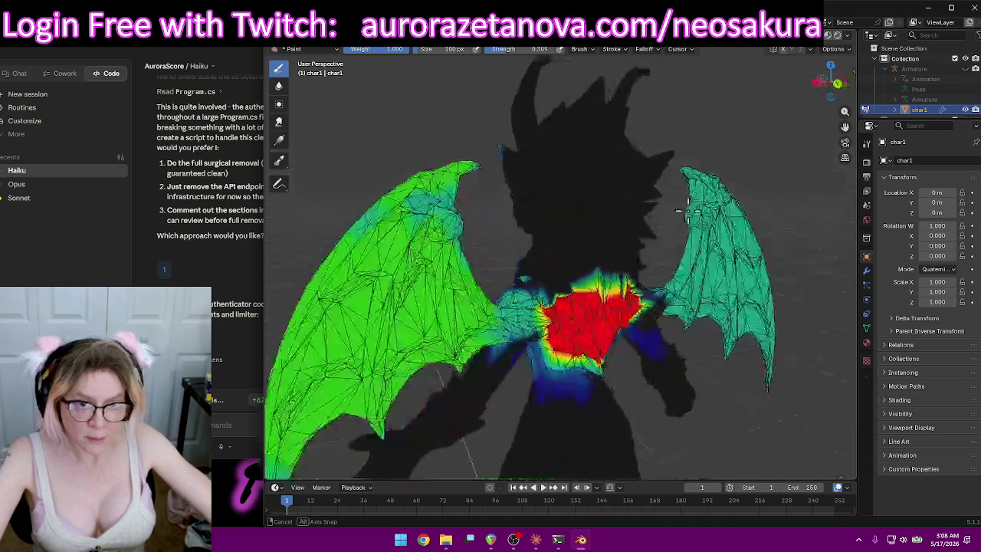
{"action": "mouse_move", "coordinate": [412, 263]}
{"action": "left_mouse_down"}
{"action": "mouse_move", "coordinate": [387, 303]}
{"action": "mouse_move", "coordinate": [453, 290]}
{"action": "mouse_move", "coordinate": [445, 288]}
{"action": "mouse_move", "coordinate": [420, 173]}
{"action": "mouse_move", "coordinate": [425, 230]}
{"action": "mouse_move", "coordinate": [399, 253]}
{"action": "mouse_move", "coordinate": [381, 305]}
{"action": "left_mouse_up"}
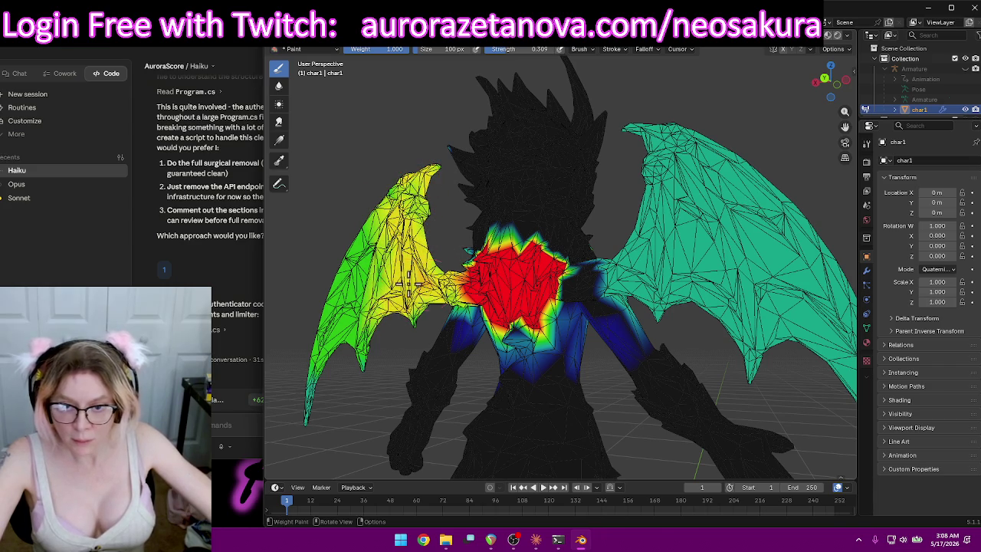
{"action": "middle_click_drag", "start_coordinate": [705, 294], "coordinate": [689, 287]}
{"action": "mouse_move", "coordinate": [652, 283]}
{"action": "left_mouse_down"}
{"action": "mouse_move", "coordinate": [712, 164]}
{"action": "mouse_move", "coordinate": [721, 253]}
{"action": "mouse_move", "coordinate": [758, 226]}
{"action": "mouse_move", "coordinate": [738, 350]}
{"action": "mouse_move", "coordinate": [813, 392]}
{"action": "left_mouse_up"}
{"action": "mouse_move", "coordinate": [713, 297]}
{"action": "left_mouse_down"}
{"action": "mouse_move", "coordinate": [682, 230]}
{"action": "mouse_move", "coordinate": [705, 165]}
{"action": "mouse_move", "coordinate": [724, 230]}
{"action": "mouse_move", "coordinate": [705, 278]}
{"action": "mouse_move", "coordinate": [634, 286]}
{"action": "left_mouse_up"}
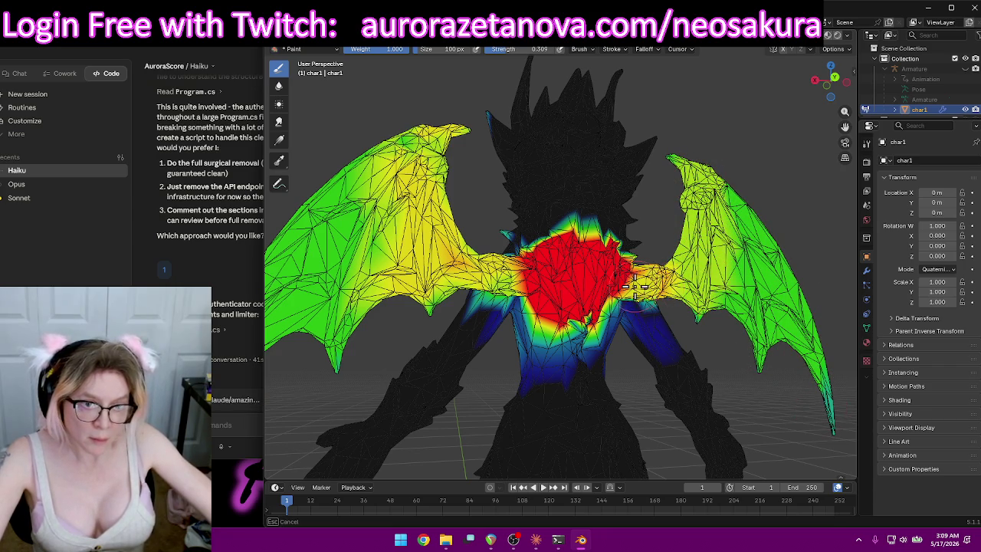
{"action": "left_click_drag", "start_coordinate": [692, 281], "coordinate": [708, 192]}
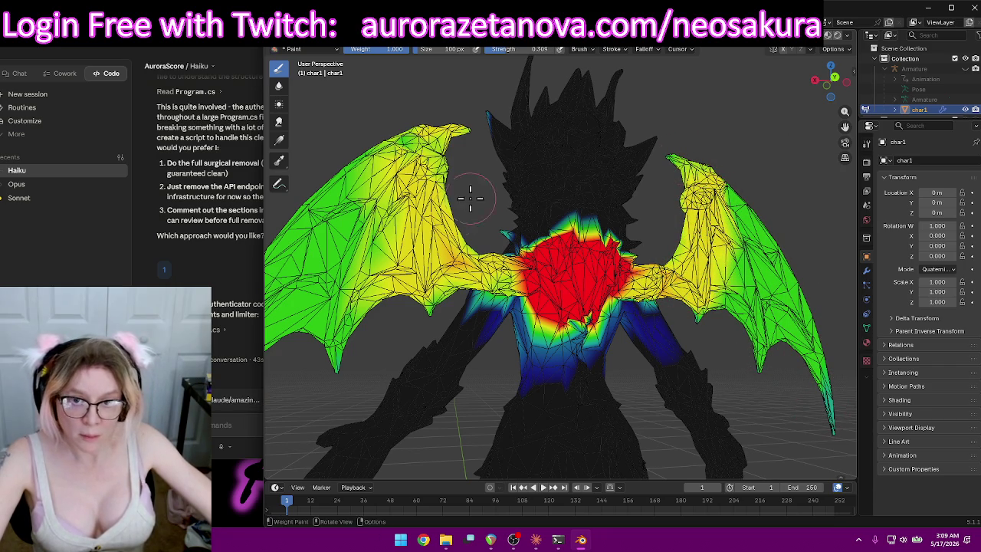
{"action": "left_click_drag", "start_coordinate": [439, 175], "coordinate": [415, 140]}
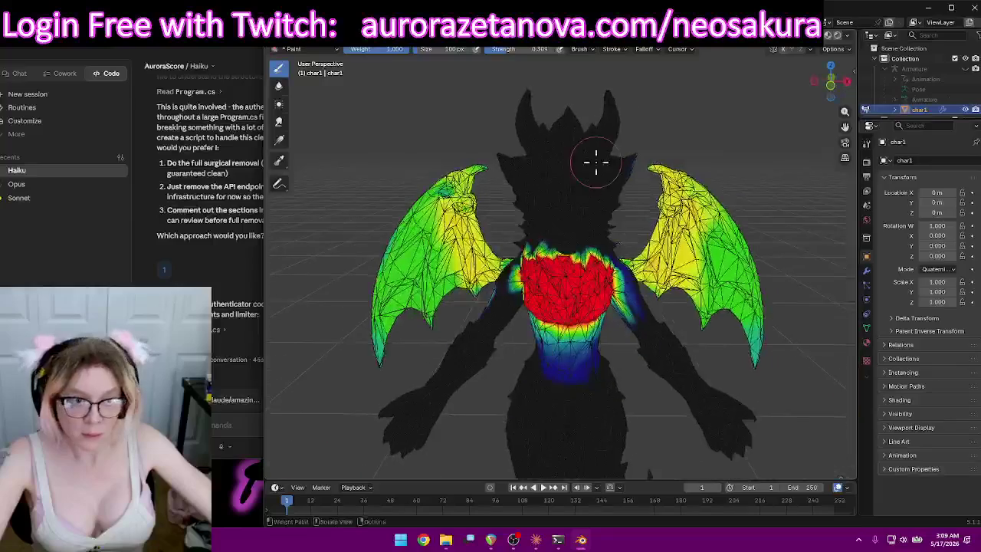
Undo a bad left-wing stroke, warm the right wing, then check the back and list vertex groups.
{"action": "middle_click_drag", "start_coordinate": [495, 125], "coordinate": [626, 146]}
{"action": "left_click_drag", "start_coordinate": [420, 198], "coordinate": [340, 406]}
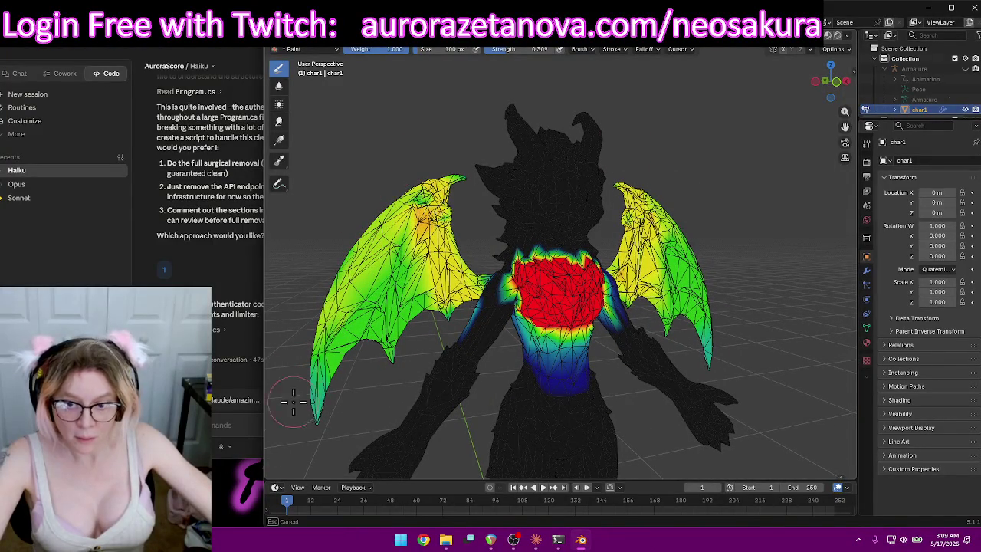
{"action": "key", "text": "ctrl+z"}
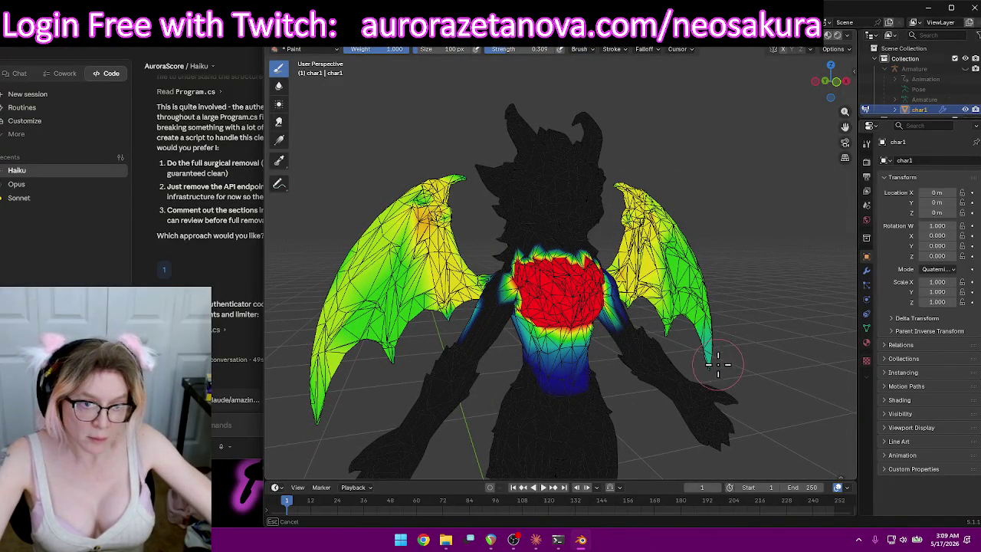
{"action": "left_click_drag", "start_coordinate": [718, 366], "coordinate": [710, 379]}
{"action": "mouse_move", "coordinate": [759, 335]}
{"action": "middle_mouse_down"}
{"action": "mouse_move", "coordinate": [704, 318]}
{"action": "mouse_move", "coordinate": [750, 338]}
{"action": "middle_mouse_up"}
{"action": "scroll", "coordinate": [763, 312], "scroll_direction": "down", "scroll_amount": 1}
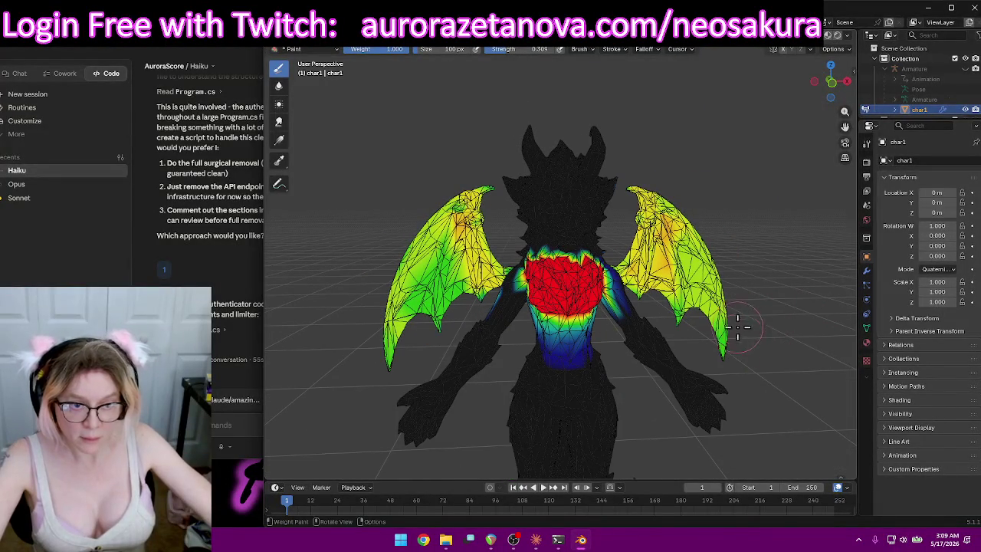
{"action": "middle_click_drag", "start_coordinate": [805, 309], "coordinate": [566, 268]}
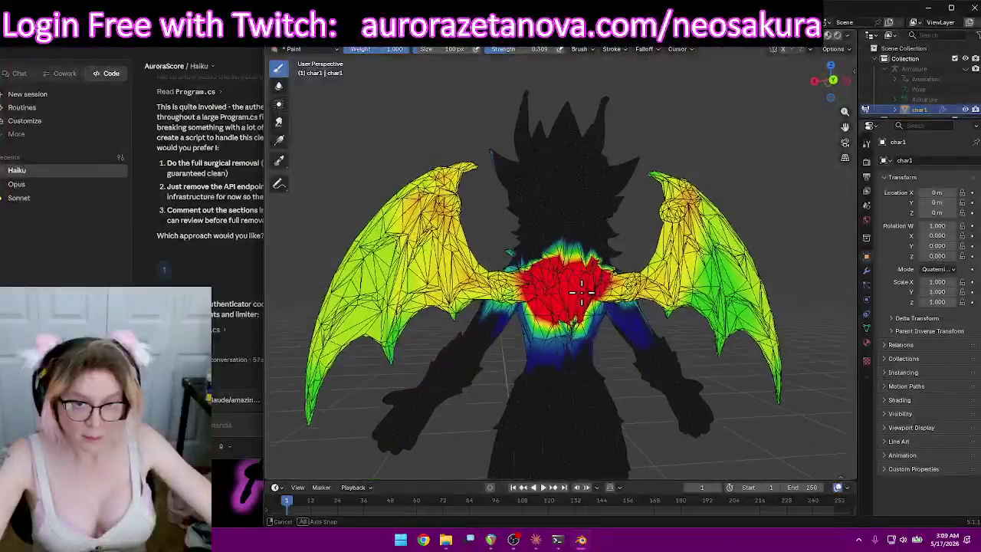
{"action": "mouse_move", "coordinate": [567, 268]}
{"action": "middle_mouse_down"}
{"action": "mouse_move", "coordinate": [742, 297]}
{"action": "mouse_move", "coordinate": [769, 289]}
{"action": "middle_mouse_up"}
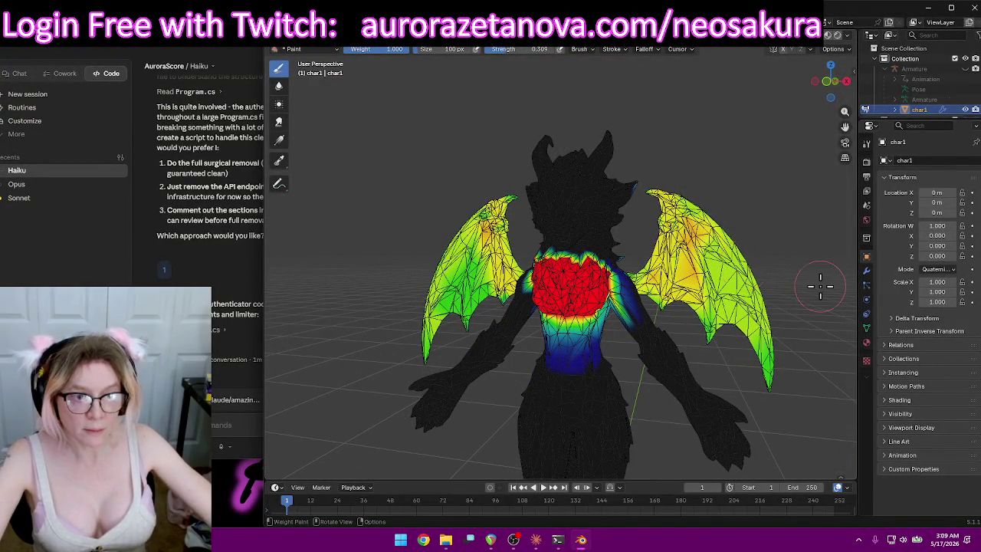
{"action": "left_click", "coordinate": [564, 48]}
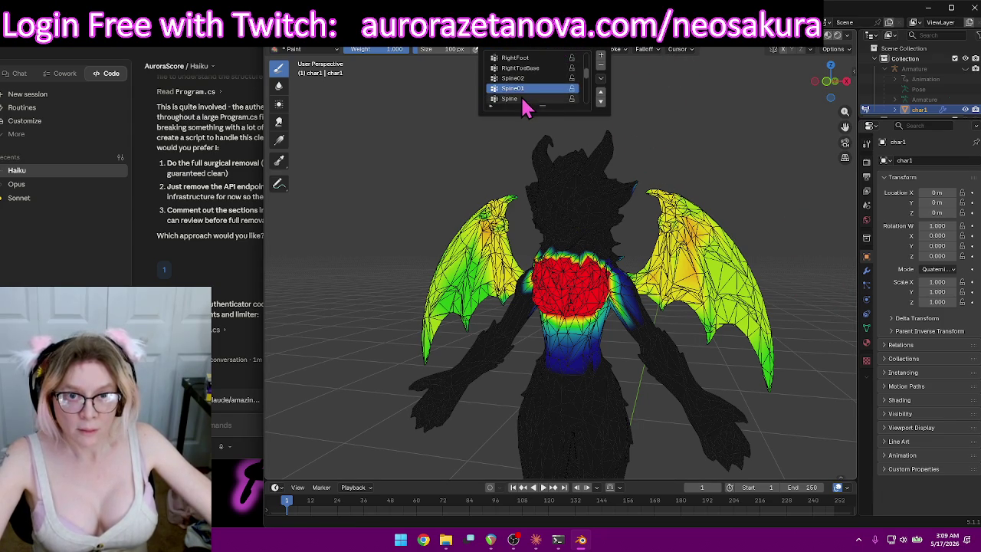
Select the Spine vertex group and paint weight across the upper chest.
{"action": "left_click", "coordinate": [526, 100]}
{"action": "middle_click_drag", "start_coordinate": [508, 186], "coordinate": [645, 198]}
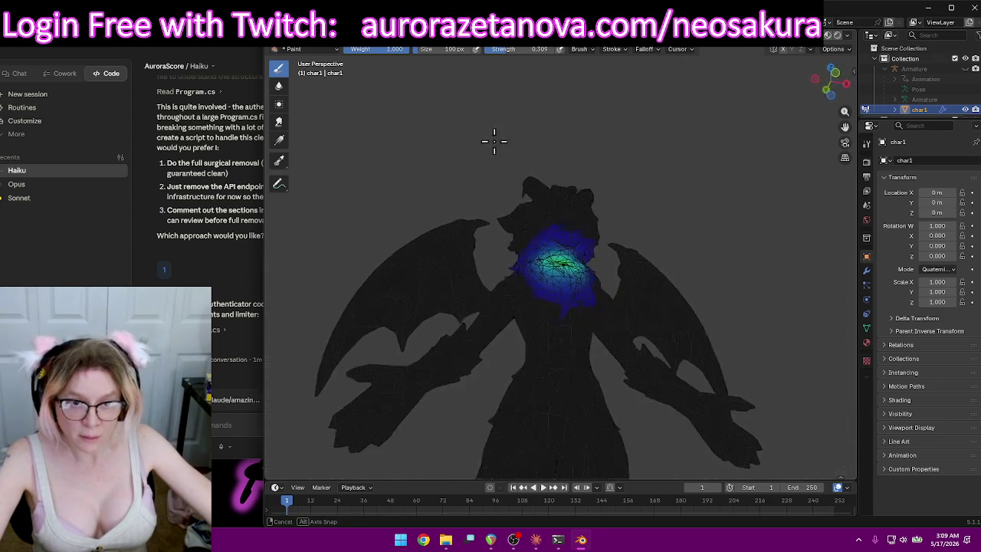
{"action": "scroll", "coordinate": [644, 198], "scroll_direction": "up", "scroll_amount": 2}
{"action": "left_click_drag", "start_coordinate": [603, 220], "coordinate": [586, 214]}
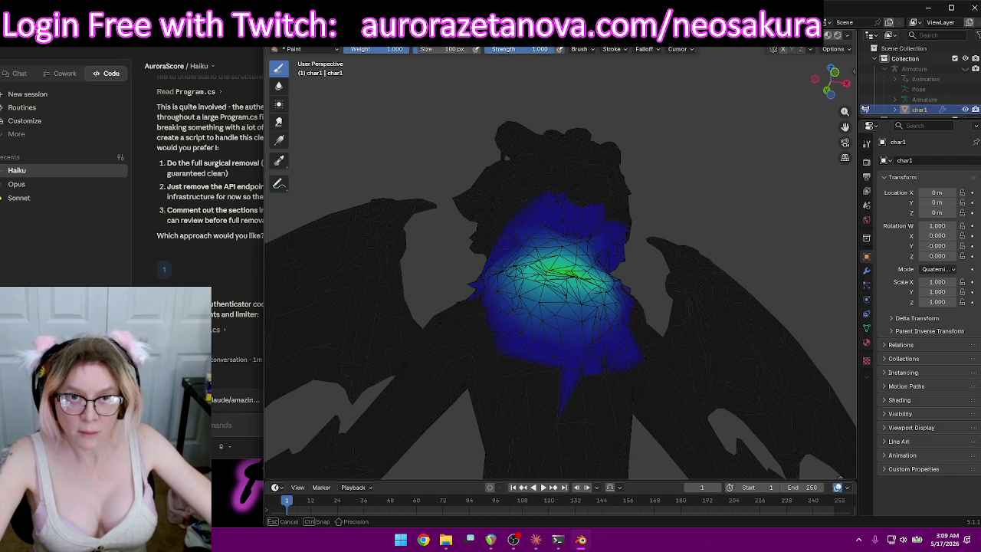
{"action": "left_click_drag", "start_coordinate": [581, 222], "coordinate": [564, 223]}
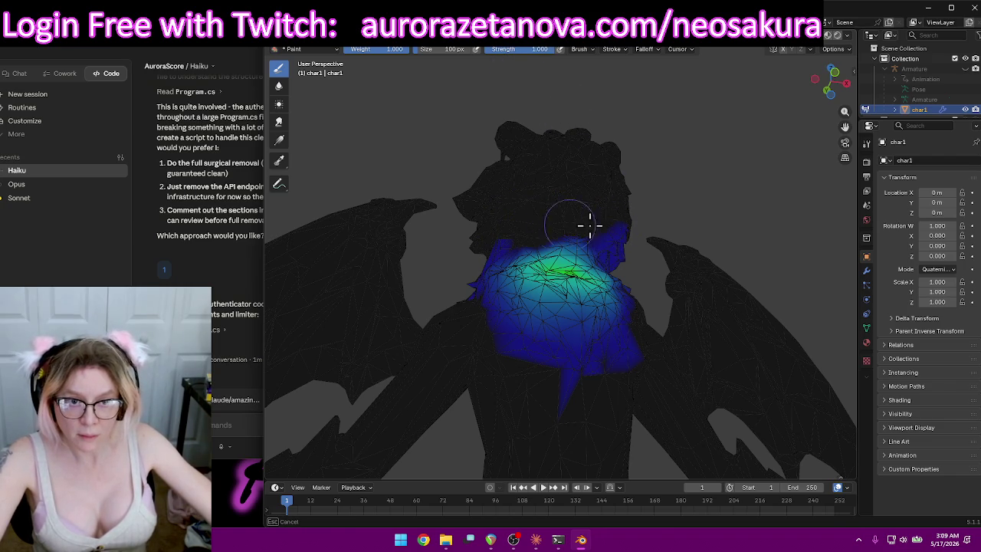
{"action": "left_click_drag", "start_coordinate": [621, 246], "coordinate": [645, 240]}
Paint full Spine weight near the neck and onto the centre of the chest.
{"action": "mouse_move", "coordinate": [643, 230]}
{"action": "middle_mouse_down"}
{"action": "mouse_move", "coordinate": [667, 192]}
{"action": "mouse_move", "coordinate": [600, 203]}
{"action": "mouse_move", "coordinate": [644, 127]}
{"action": "middle_mouse_up"}
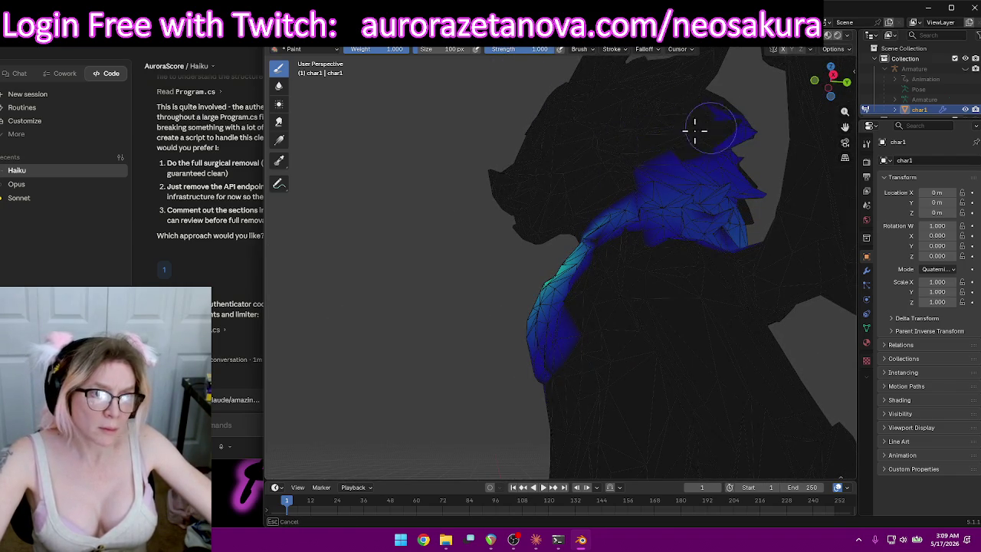
{"action": "mouse_move", "coordinate": [758, 105]}
{"action": "middle_mouse_down"}
{"action": "mouse_move", "coordinate": [712, 125]}
{"action": "mouse_move", "coordinate": [563, 152]}
{"action": "middle_mouse_up"}
{"action": "left_click_drag", "start_coordinate": [562, 152], "coordinate": [546, 188]}
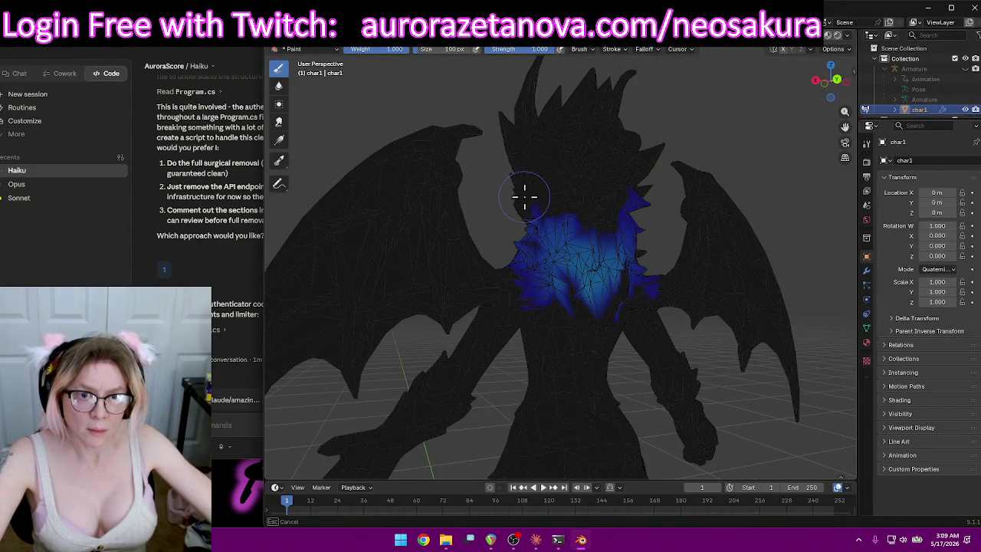
{"action": "mouse_move", "coordinate": [692, 138]}
{"action": "middle_mouse_down"}
{"action": "mouse_move", "coordinate": [568, 161]}
{"action": "mouse_move", "coordinate": [449, 164]}
{"action": "middle_mouse_up"}
{"action": "scroll", "coordinate": [635, 219], "scroll_direction": "up", "scroll_amount": 3}
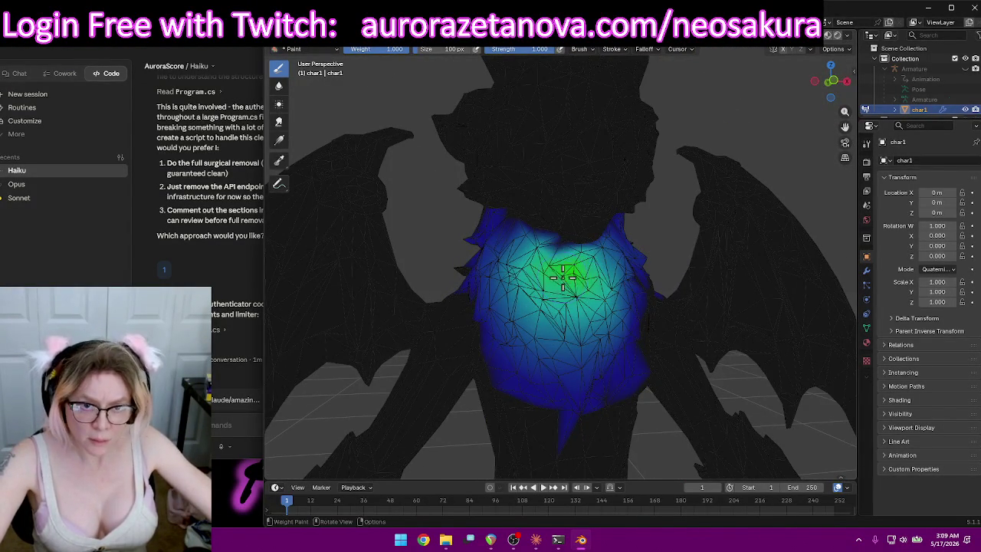
{"action": "left_click_drag", "start_coordinate": [553, 258], "coordinate": [570, 276]}
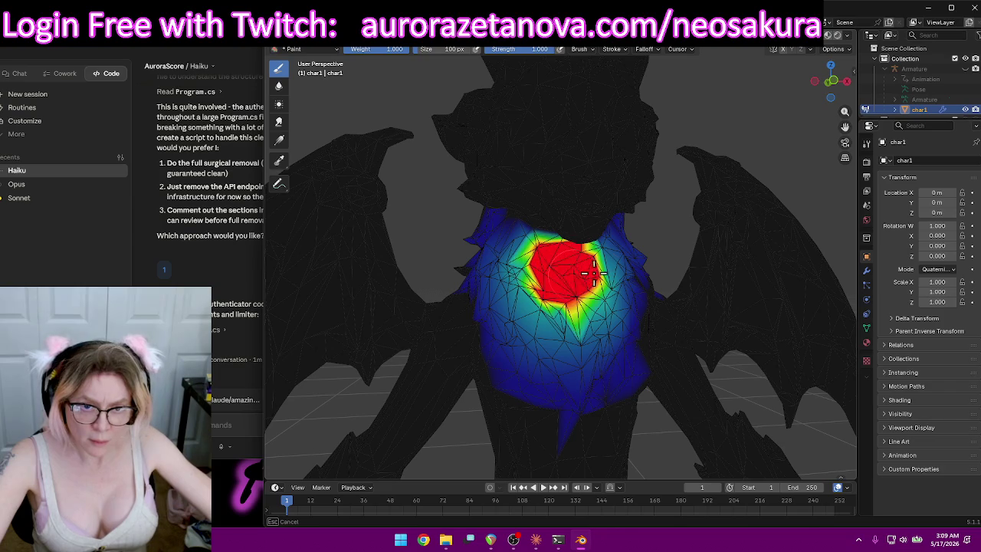
{"action": "mouse_move", "coordinate": [614, 270]}
{"action": "middle_mouse_down"}
{"action": "mouse_move", "coordinate": [627, 261]}
{"action": "mouse_move", "coordinate": [584, 263]}
{"action": "middle_mouse_up"}
{"action": "left_click_drag", "start_coordinate": [585, 263], "coordinate": [581, 310]}
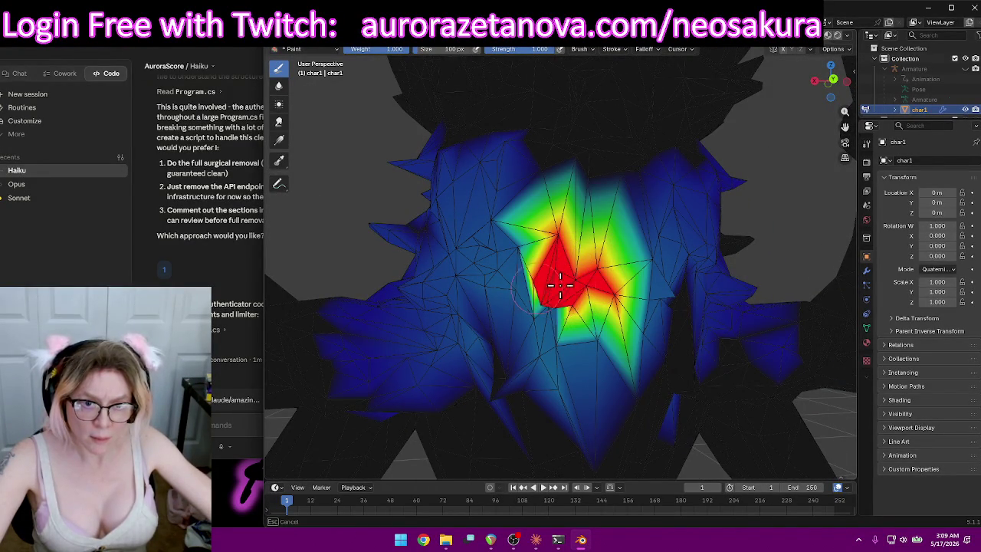
{"action": "left_click_drag", "start_coordinate": [588, 263], "coordinate": [590, 263]}
Lower brush Strength to 0.604 and paint softer weight around the chest.
{"action": "scroll", "coordinate": [597, 262], "scroll_direction": "down", "scroll_amount": 5}
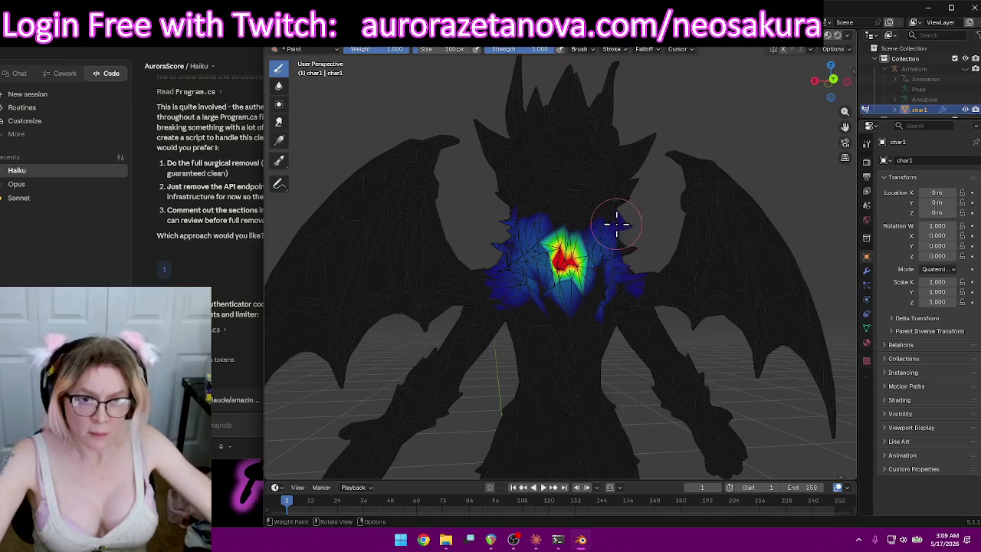
{"action": "middle_click_drag", "start_coordinate": [615, 223], "coordinate": [650, 230]}
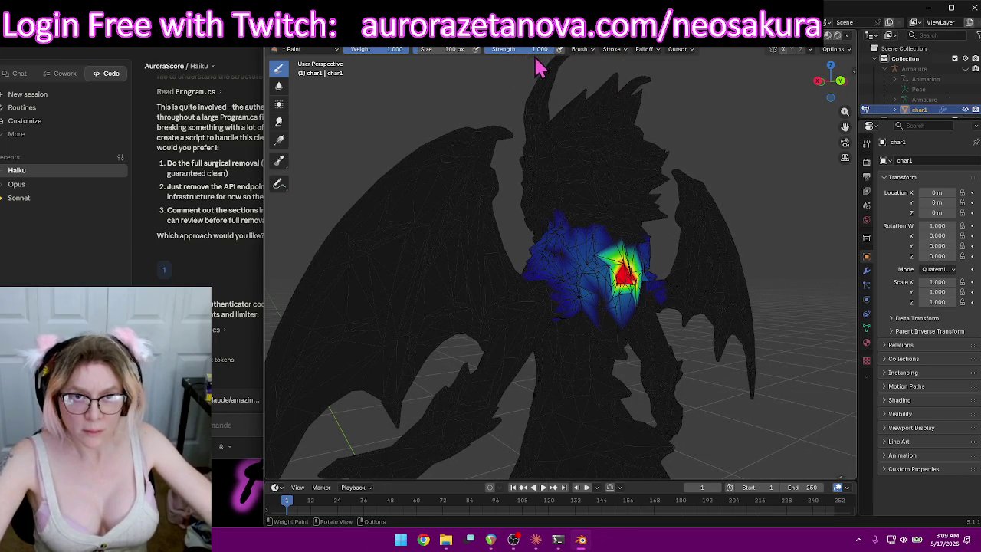
{"action": "left_click_drag", "start_coordinate": [521, 49], "coordinate": [506, 49]}
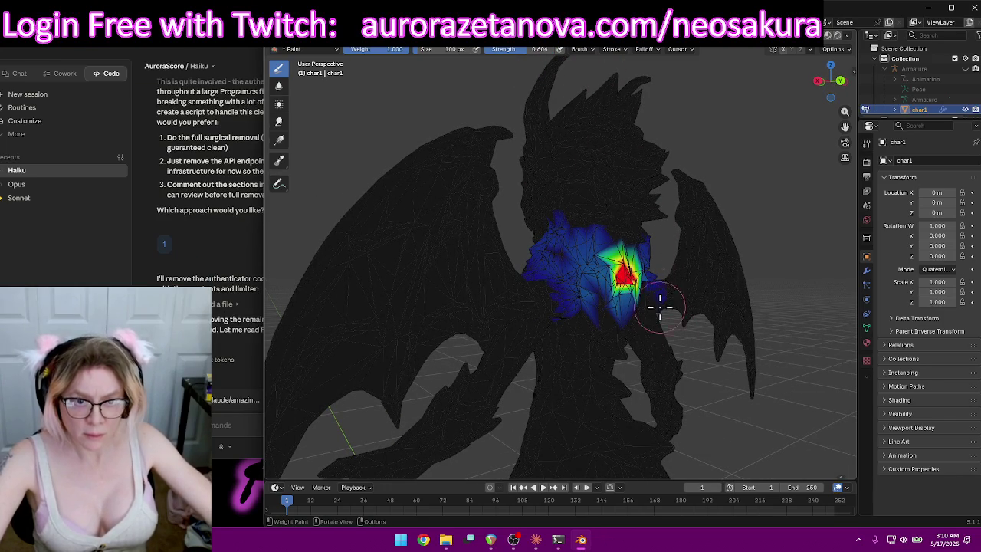
{"action": "left_click_drag", "start_coordinate": [617, 276], "coordinate": [603, 268]}
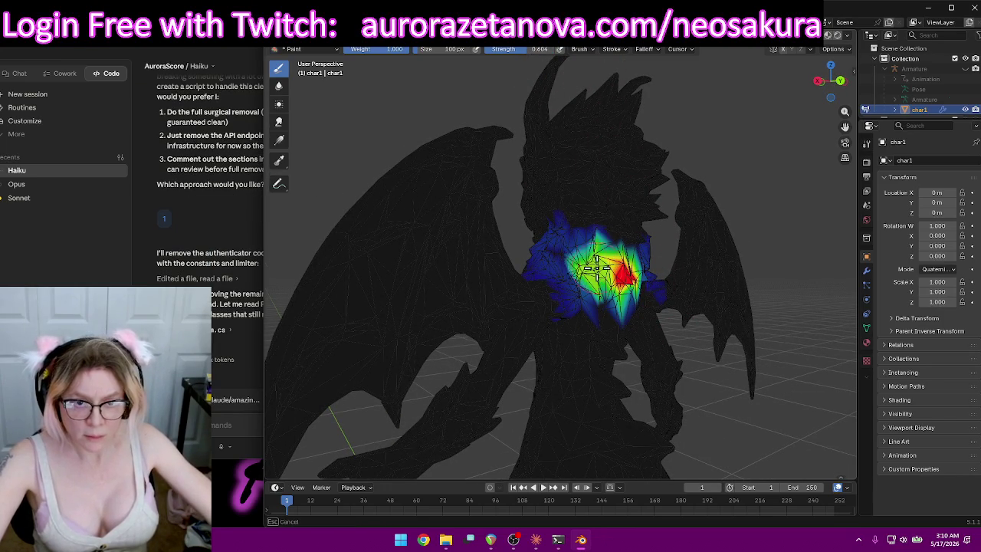
Spread the chest weight wider and toward the right, checking from several angles.
{"action": "middle_click_drag", "start_coordinate": [828, 253], "coordinate": [724, 257]}
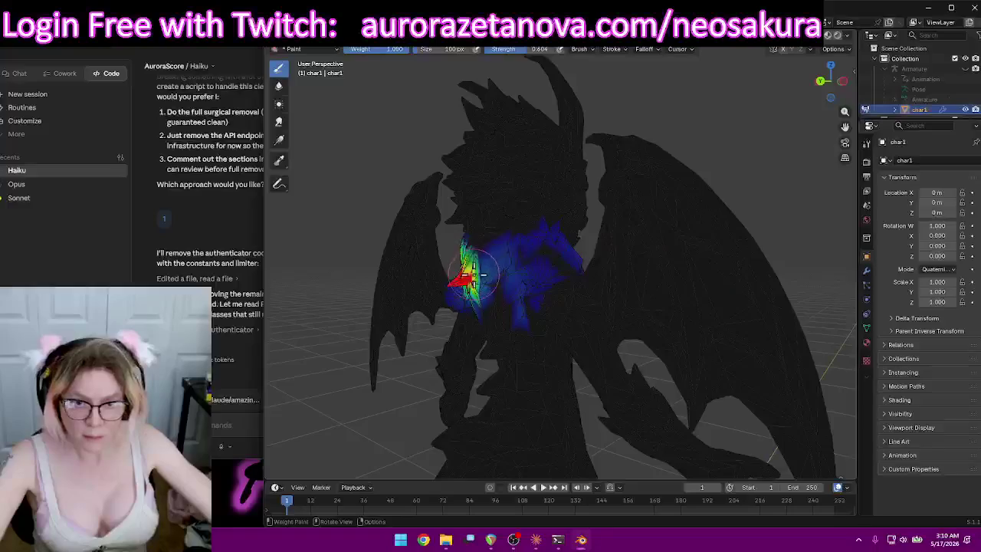
{"action": "left_click_drag", "start_coordinate": [475, 272], "coordinate": [536, 253]}
{"action": "mouse_move", "coordinate": [820, 212]}
{"action": "middle_mouse_down"}
{"action": "mouse_move", "coordinate": [774, 203]}
{"action": "mouse_move", "coordinate": [467, 261]}
{"action": "middle_mouse_up"}
{"action": "left_click_drag", "start_coordinate": [506, 244], "coordinate": [598, 257]}
{"action": "middle_click_drag", "start_coordinate": [598, 257], "coordinate": [590, 261]}
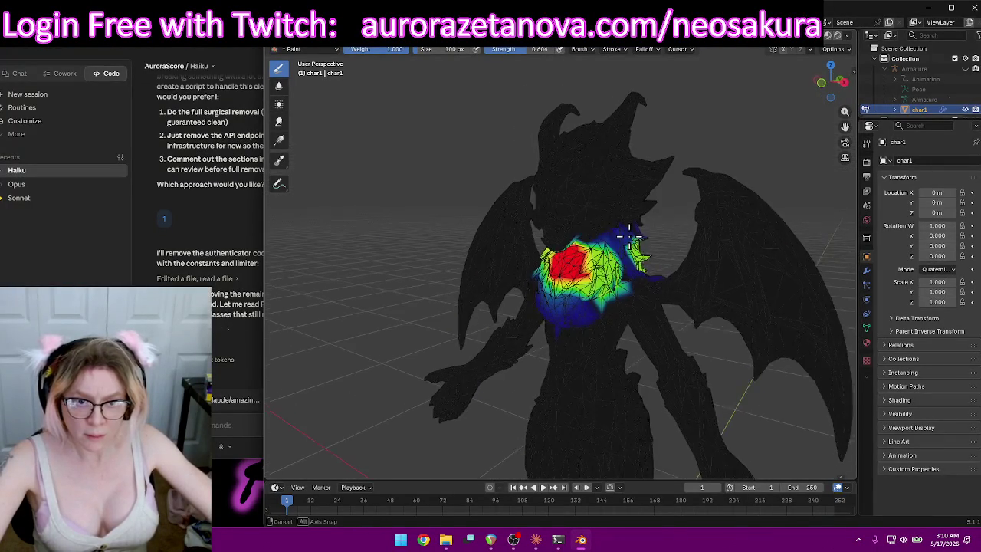
{"action": "left_click_drag", "start_coordinate": [641, 250], "coordinate": [613, 244]}
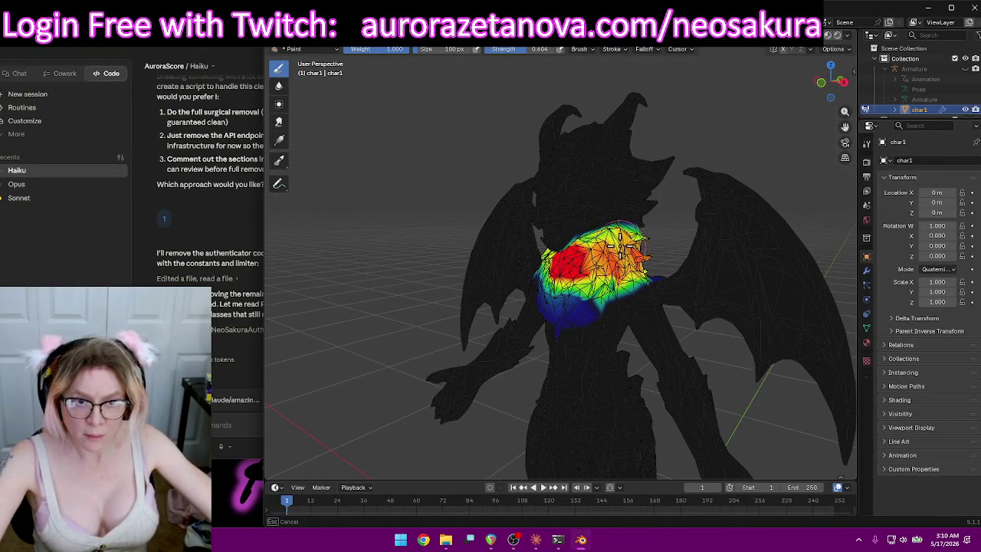
{"action": "mouse_move", "coordinate": [614, 244]}
{"action": "middle_mouse_down"}
{"action": "mouse_move", "coordinate": [520, 265]}
{"action": "mouse_move", "coordinate": [537, 229]}
{"action": "middle_mouse_up"}
Switch to the LeftShoulder vertex group and undo stray paint on the upper neck.
{"action": "left_click", "coordinate": [560, 49]}
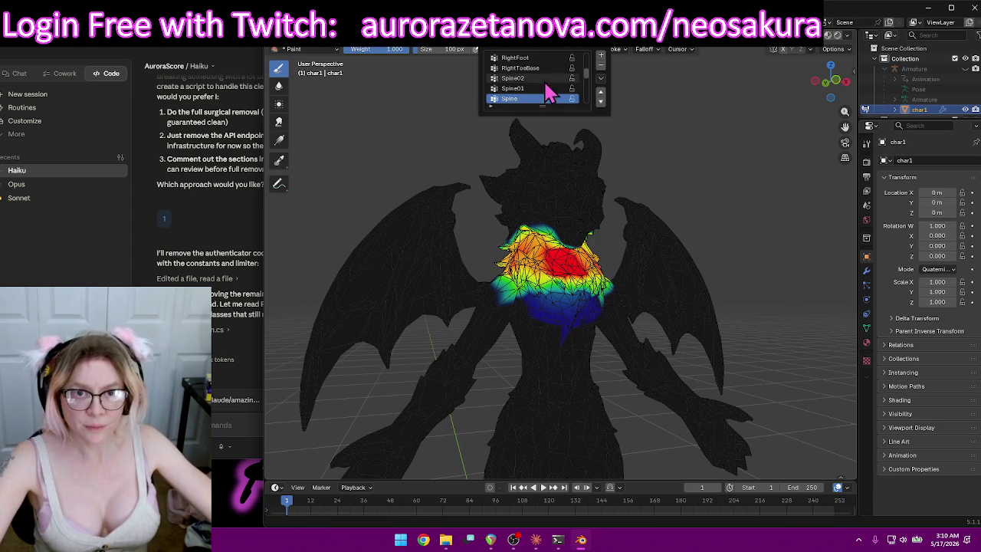
{"action": "left_click", "coordinate": [526, 97]}
{"action": "middle_click_drag", "start_coordinate": [755, 186], "coordinate": [591, 157]}
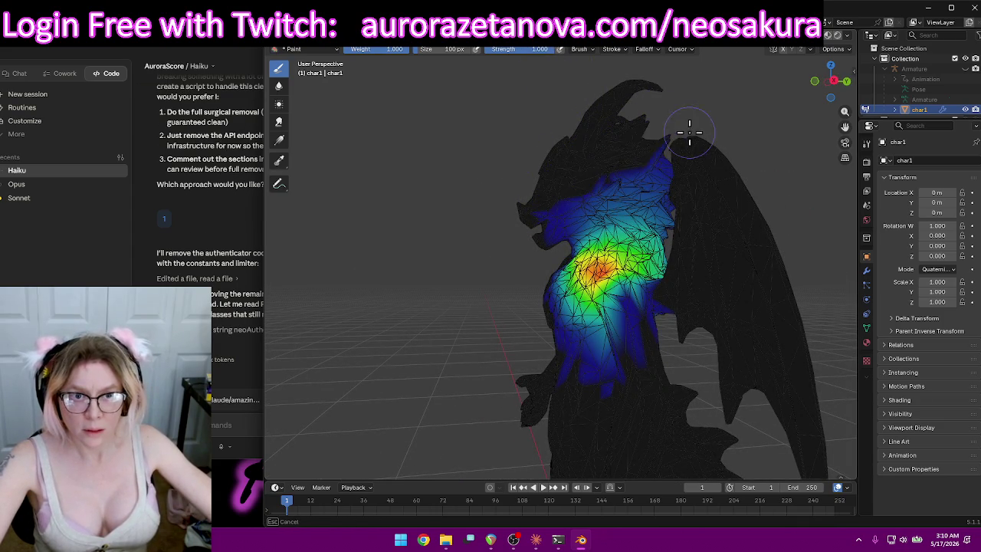
{"action": "key", "text": "ctrl+z"}
{"action": "mouse_move", "coordinate": [623, 167]}
{"action": "middle_mouse_down"}
{"action": "mouse_move", "coordinate": [656, 171]}
{"action": "mouse_move", "coordinate": [571, 228]}
{"action": "middle_mouse_up"}
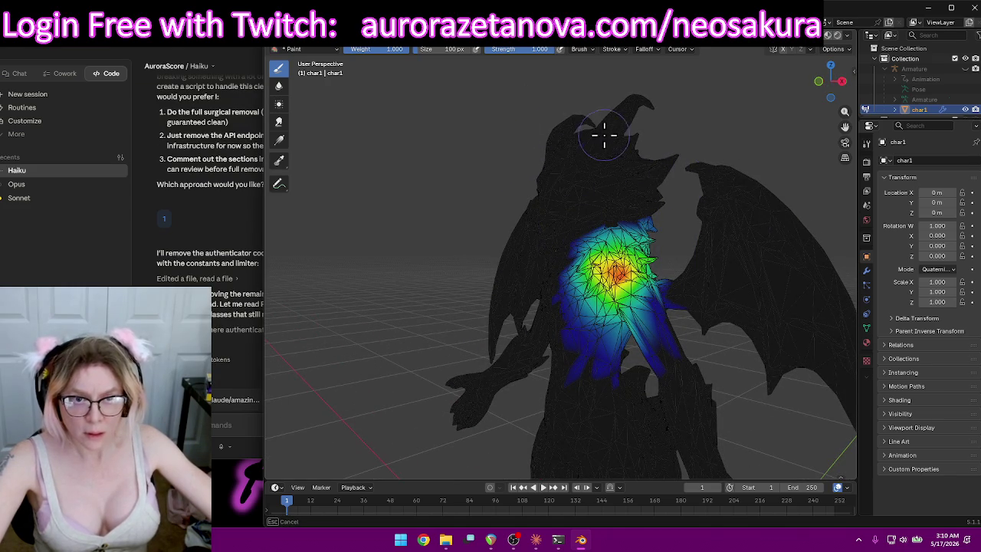
{"action": "mouse_move", "coordinate": [603, 135]}
{"action": "middle_mouse_down"}
{"action": "mouse_move", "coordinate": [709, 192]}
{"action": "mouse_move", "coordinate": [599, 193]}
{"action": "mouse_move", "coordinate": [539, 131]}
{"action": "middle_mouse_up"}
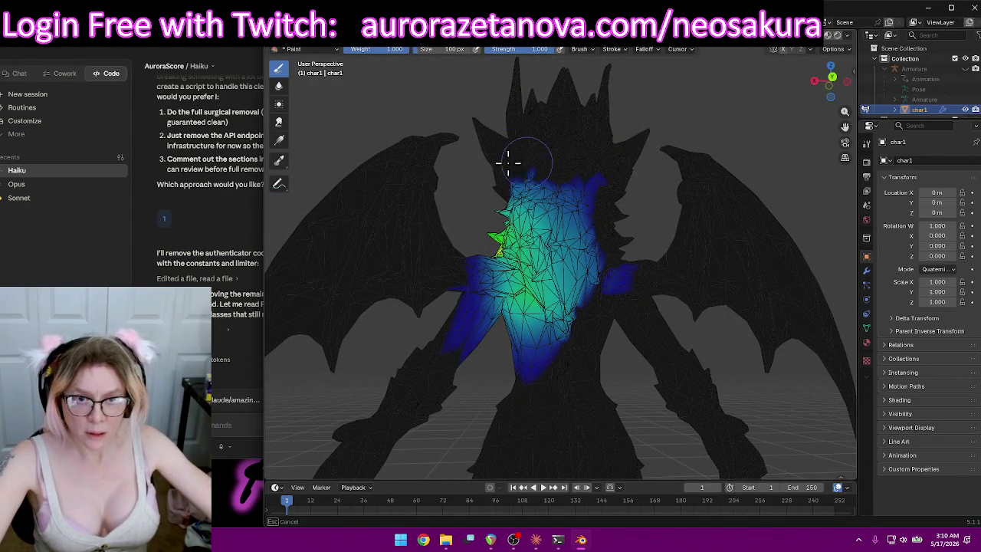
Reduce weight at the top of the torso and paint full weight onto the shoulder.
{"action": "left_click_drag", "start_coordinate": [532, 161], "coordinate": [585, 175]}
{"action": "mouse_move", "coordinate": [501, 161]}
{"action": "left_mouse_down"}
{"action": "mouse_move", "coordinate": [657, 294]}
{"action": "mouse_move", "coordinate": [580, 245]}
{"action": "mouse_move", "coordinate": [539, 196]}
{"action": "mouse_move", "coordinate": [571, 331]}
{"action": "mouse_move", "coordinate": [526, 372]}
{"action": "mouse_move", "coordinate": [552, 285]}
{"action": "mouse_move", "coordinate": [526, 212]}
{"action": "mouse_move", "coordinate": [530, 312]}
{"action": "left_mouse_up"}
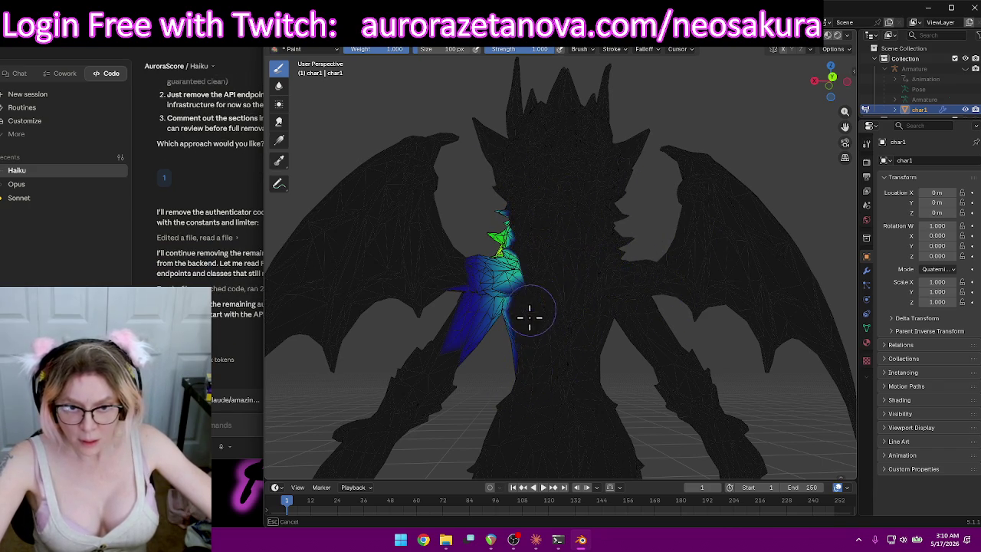
{"action": "mouse_move", "coordinate": [547, 435]}
{"action": "middle_mouse_down"}
{"action": "mouse_move", "coordinate": [690, 332]}
{"action": "mouse_move", "coordinate": [650, 314]}
{"action": "mouse_move", "coordinate": [797, 342]}
{"action": "mouse_move", "coordinate": [777, 281]}
{"action": "mouse_move", "coordinate": [802, 350]}
{"action": "mouse_move", "coordinate": [694, 364]}
{"action": "mouse_move", "coordinate": [735, 381]}
{"action": "mouse_move", "coordinate": [758, 333]}
{"action": "mouse_move", "coordinate": [544, 149]}
{"action": "mouse_move", "coordinate": [385, 101]}
{"action": "mouse_move", "coordinate": [605, 171]}
{"action": "middle_mouse_up"}
{"action": "left_click_drag", "start_coordinate": [605, 172], "coordinate": [699, 205]}
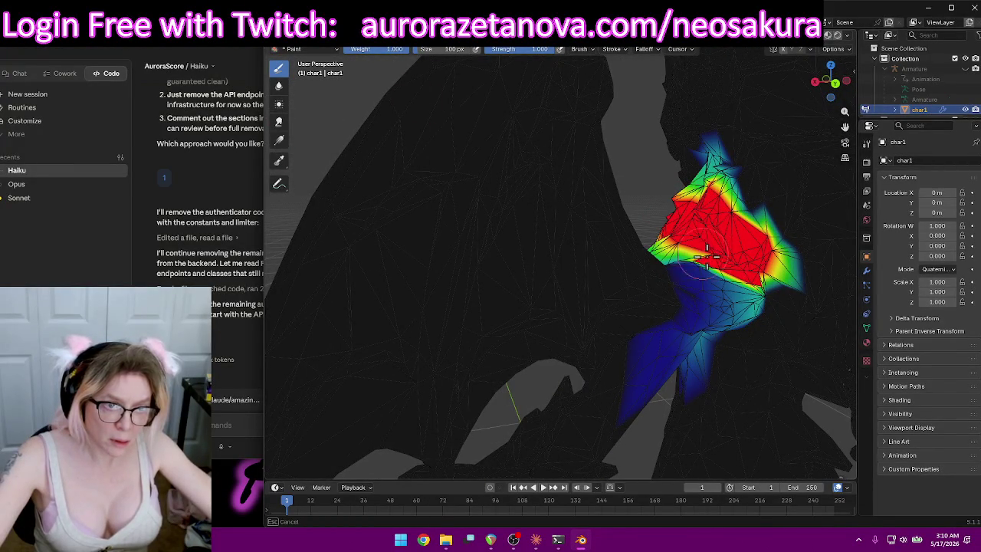
{"action": "left_click_drag", "start_coordinate": [701, 253], "coordinate": [714, 262]}
Touch up the shoulder and paint full weight across the torso and shoulder.
{"action": "mouse_move", "coordinate": [701, 233]}
{"action": "middle_mouse_down"}
{"action": "mouse_move", "coordinate": [536, 265]}
{"action": "mouse_move", "coordinate": [412, 262]}
{"action": "mouse_move", "coordinate": [346, 245]}
{"action": "middle_mouse_up"}
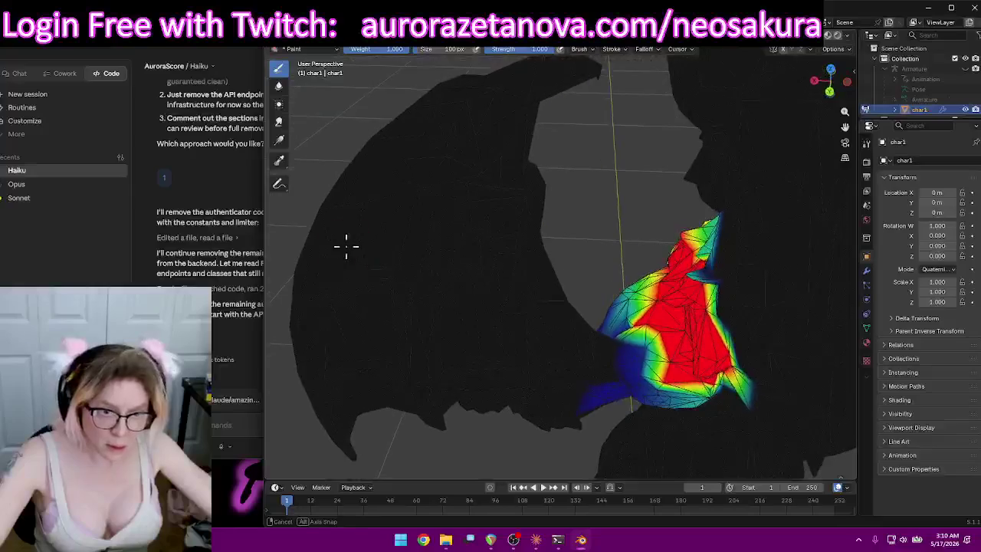
{"action": "left_click_drag", "start_coordinate": [656, 349], "coordinate": [700, 373]}
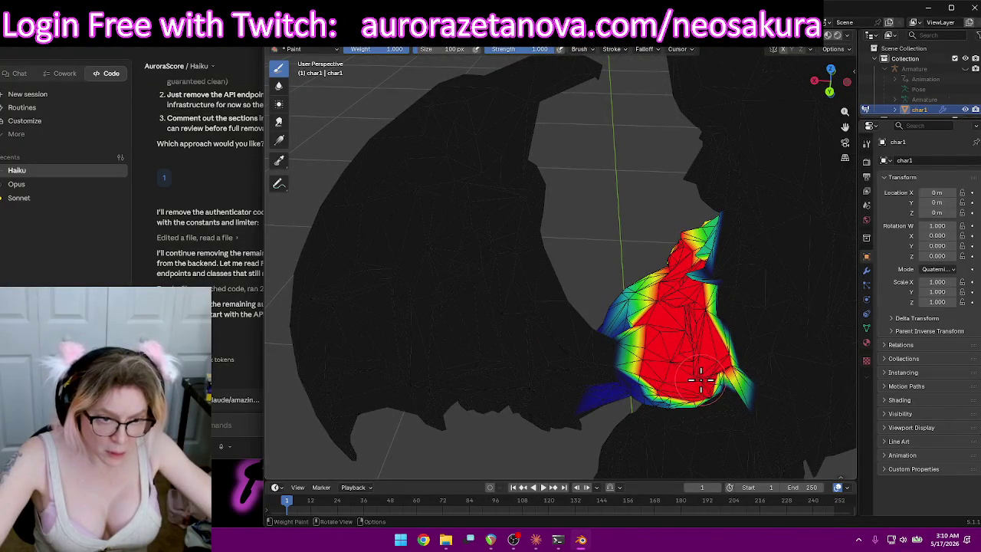
{"action": "middle_click_drag", "start_coordinate": [701, 372], "coordinate": [712, 249]}
{"action": "mouse_move", "coordinate": [728, 230]}
{"action": "left_mouse_down"}
{"action": "mouse_move", "coordinate": [731, 253]}
{"action": "mouse_move", "coordinate": [670, 241]}
{"action": "mouse_move", "coordinate": [658, 223]}
{"action": "left_mouse_up"}
{"action": "middle_click_drag", "start_coordinate": [672, 220], "coordinate": [499, 245]}
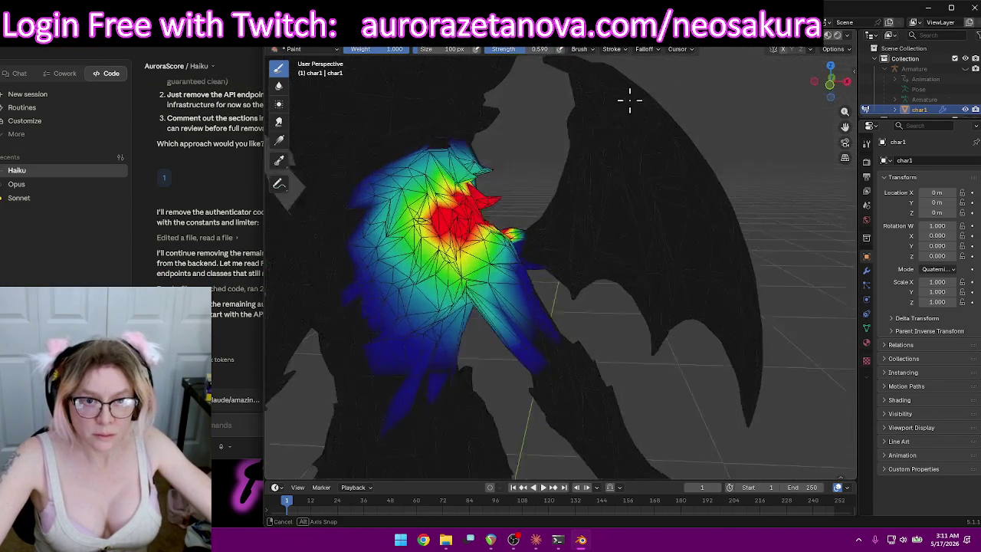
{"action": "middle_click_drag", "start_coordinate": [536, 68], "coordinate": [574, 140]}
Paint light shoulder weight, green on the wing's outer edge, yellow-orange at the wing root.
{"action": "mouse_move", "coordinate": [591, 191]}
{"action": "left_mouse_down"}
{"action": "mouse_move", "coordinate": [584, 207]}
{"action": "mouse_move", "coordinate": [634, 132]}
{"action": "mouse_move", "coordinate": [750, 301]}
{"action": "mouse_move", "coordinate": [756, 409]}
{"action": "left_mouse_up"}
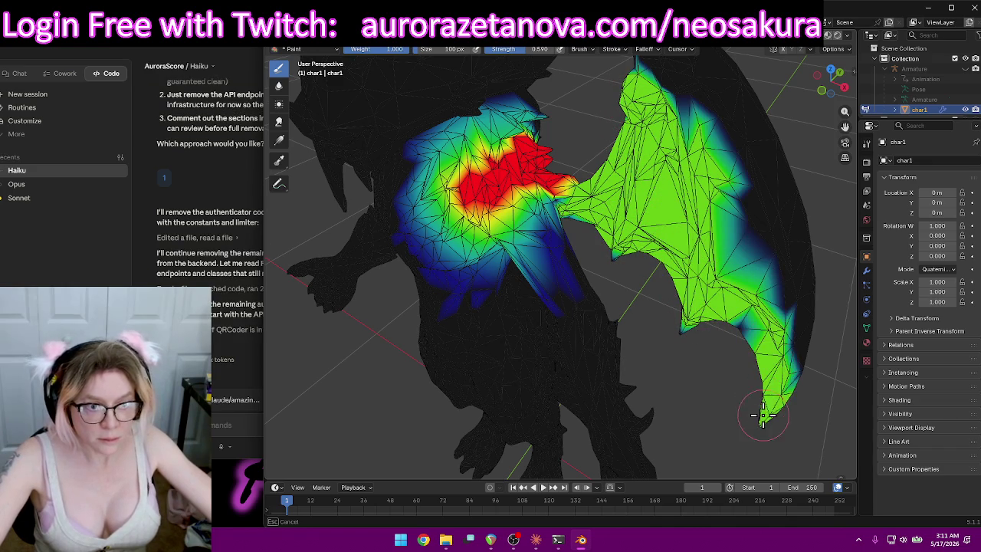
{"action": "mouse_move", "coordinate": [642, 228]}
{"action": "left_mouse_down"}
{"action": "mouse_move", "coordinate": [757, 173]}
{"action": "mouse_move", "coordinate": [623, 93]}
{"action": "left_mouse_up"}
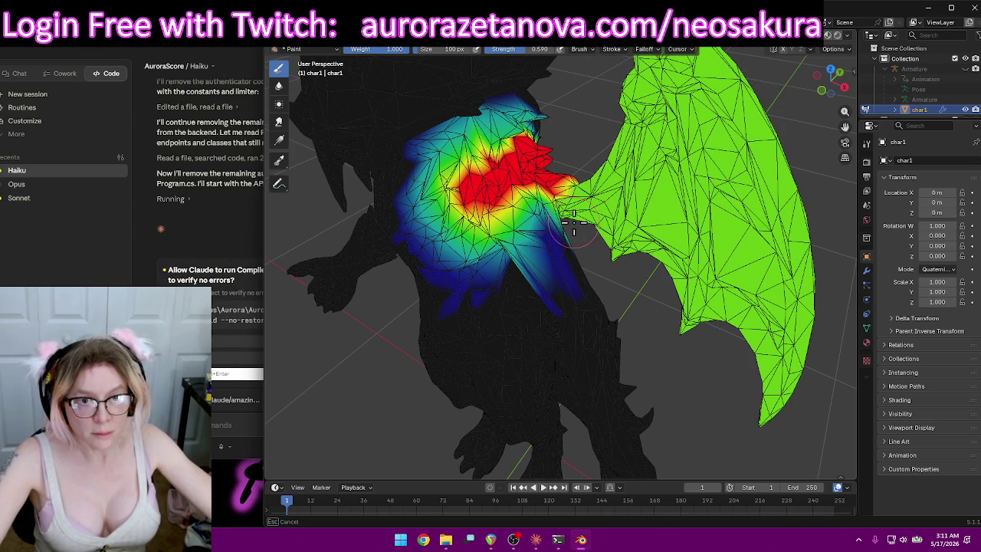
{"action": "mouse_move", "coordinate": [611, 178]}
{"action": "middle_mouse_down"}
{"action": "mouse_move", "coordinate": [560, 154]}
{"action": "mouse_move", "coordinate": [532, 164]}
{"action": "middle_mouse_up"}
{"action": "left_click_drag", "start_coordinate": [532, 164], "coordinate": [529, 173]}
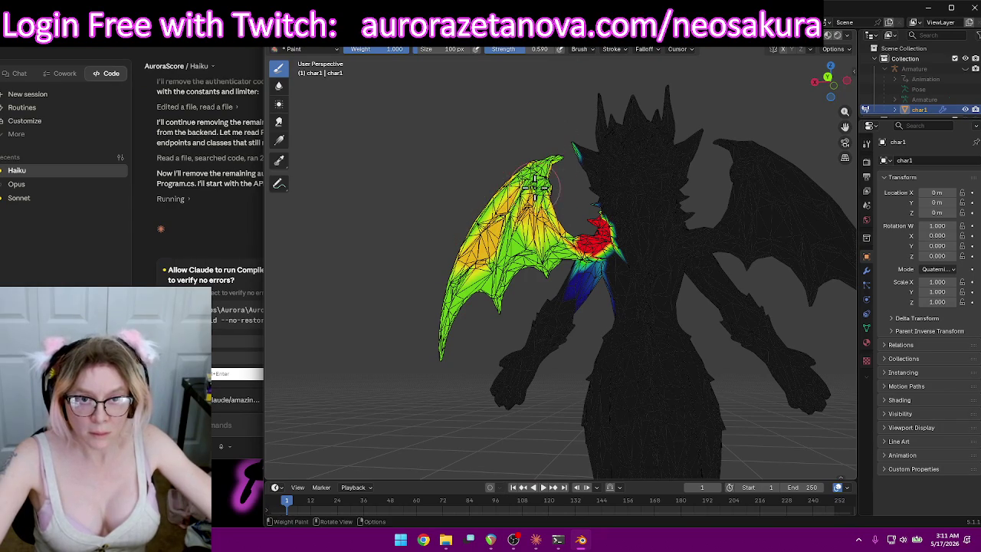
{"action": "middle_click_drag", "start_coordinate": [524, 187], "coordinate": [540, 230]}
{"action": "mouse_move", "coordinate": [540, 230]}
{"action": "left_mouse_down"}
{"action": "mouse_move", "coordinate": [550, 259]}
{"action": "mouse_move", "coordinate": [536, 192]}
{"action": "left_mouse_up"}
Grade the wing from orange-red in the middle to yellow along its length.
{"action": "middle_click_drag", "start_coordinate": [472, 193], "coordinate": [487, 191]}
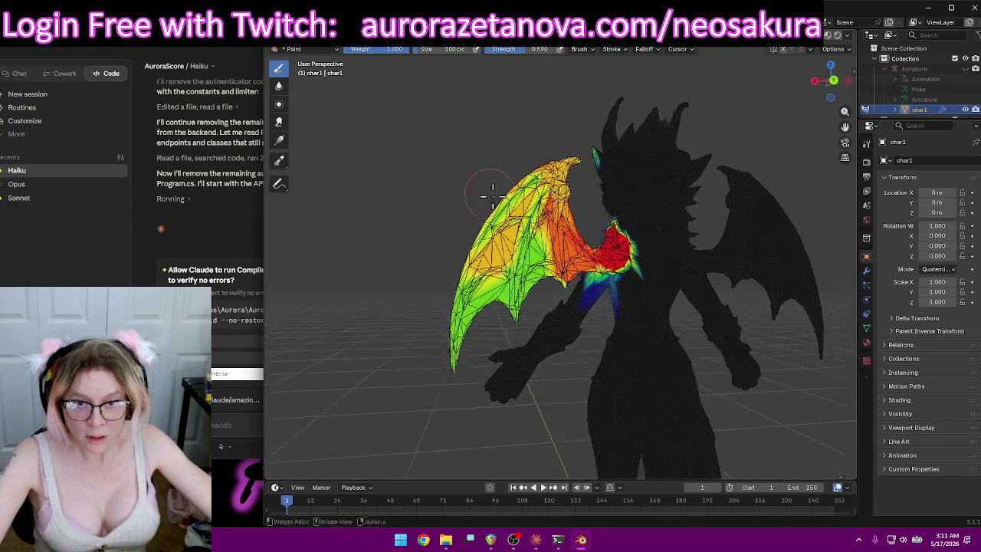
{"action": "left_click_drag", "start_coordinate": [540, 211], "coordinate": [525, 279]}
{"action": "middle_click_drag", "start_coordinate": [536, 178], "coordinate": [718, 221]}
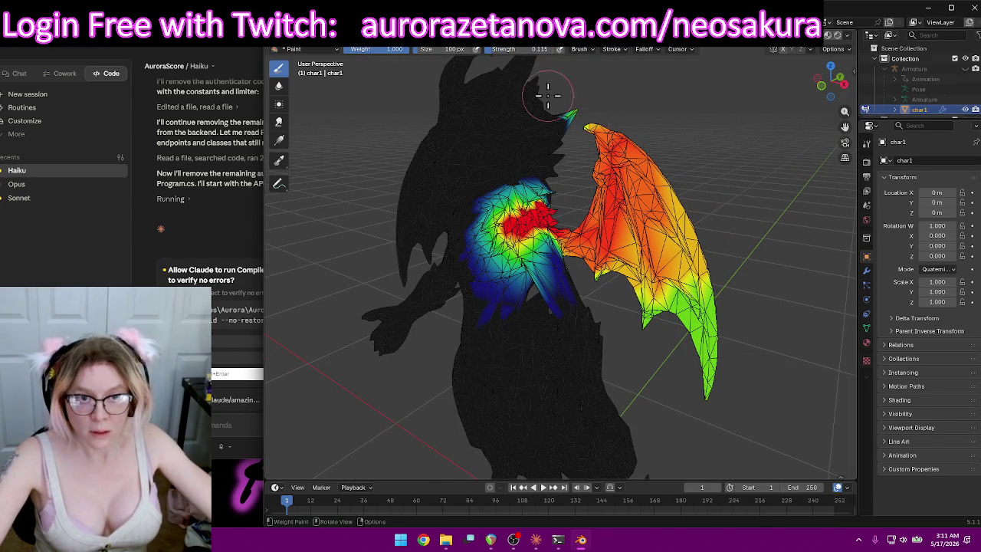
{"action": "left_click_drag", "start_coordinate": [617, 127], "coordinate": [613, 262]}
{"action": "left_click_drag", "start_coordinate": [613, 154], "coordinate": [701, 329]}
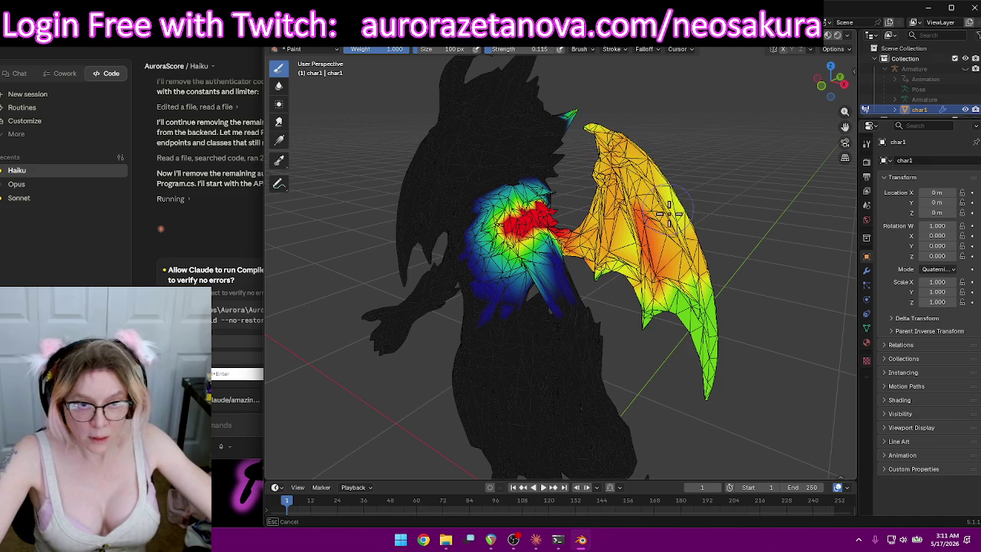
{"action": "mouse_move", "coordinate": [702, 329]}
{"action": "middle_mouse_down"}
{"action": "mouse_move", "coordinate": [714, 227]}
{"action": "mouse_move", "coordinate": [491, 229]}
{"action": "middle_mouse_up"}
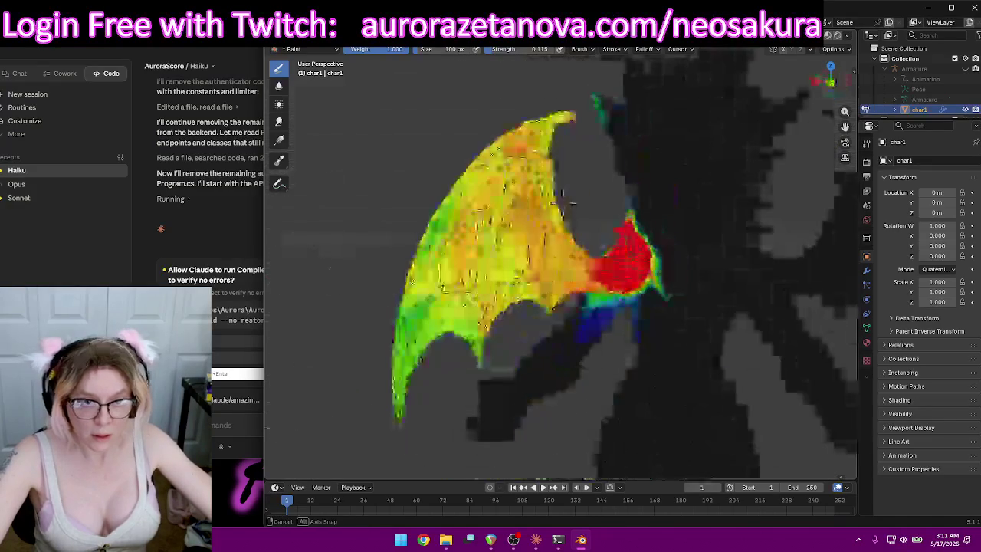
{"action": "left_click_drag", "start_coordinate": [491, 230], "coordinate": [511, 145]}
Remove the stray weight patch near the wing tip and repaint it yellow-green.
{"action": "mouse_move", "coordinate": [430, 136]}
{"action": "middle_mouse_down"}
{"action": "mouse_move", "coordinate": [485, 187]}
{"action": "mouse_move", "coordinate": [552, 157]}
{"action": "middle_mouse_up"}
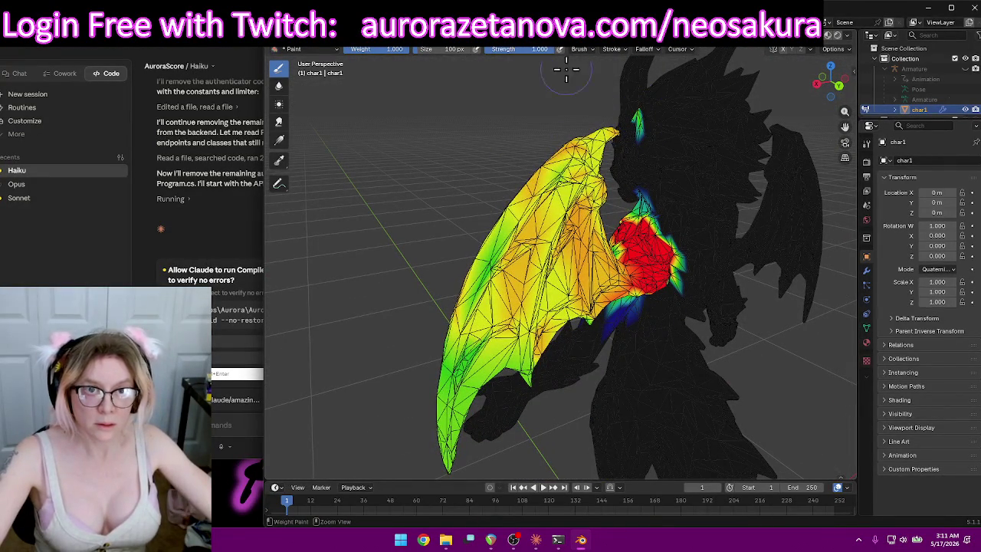
{"action": "left_click_drag", "start_coordinate": [649, 115], "coordinate": [637, 117]}
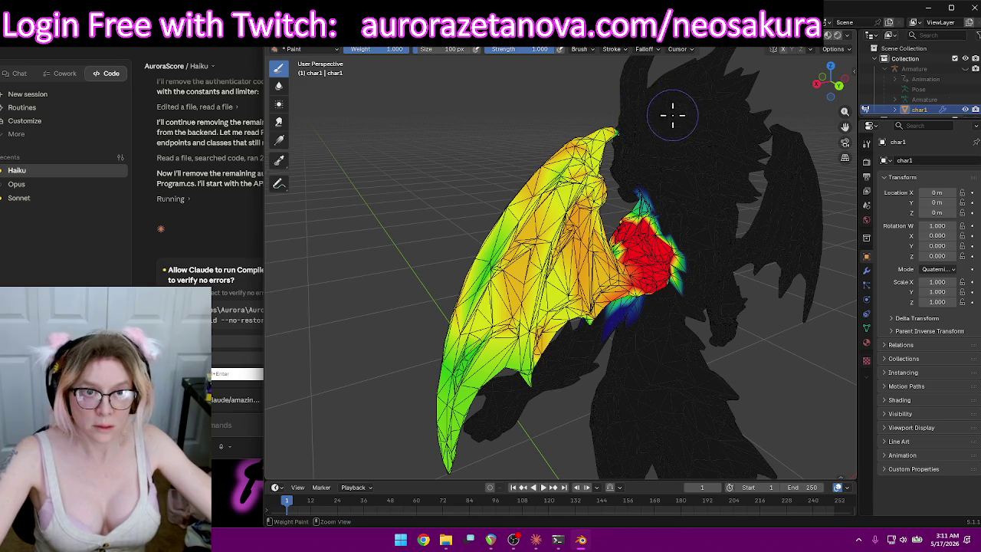
{"action": "middle_click_drag", "start_coordinate": [671, 108], "coordinate": [552, 87]}
{"action": "scroll", "coordinate": [550, 85], "scroll_direction": "up", "scroll_amount": 3}
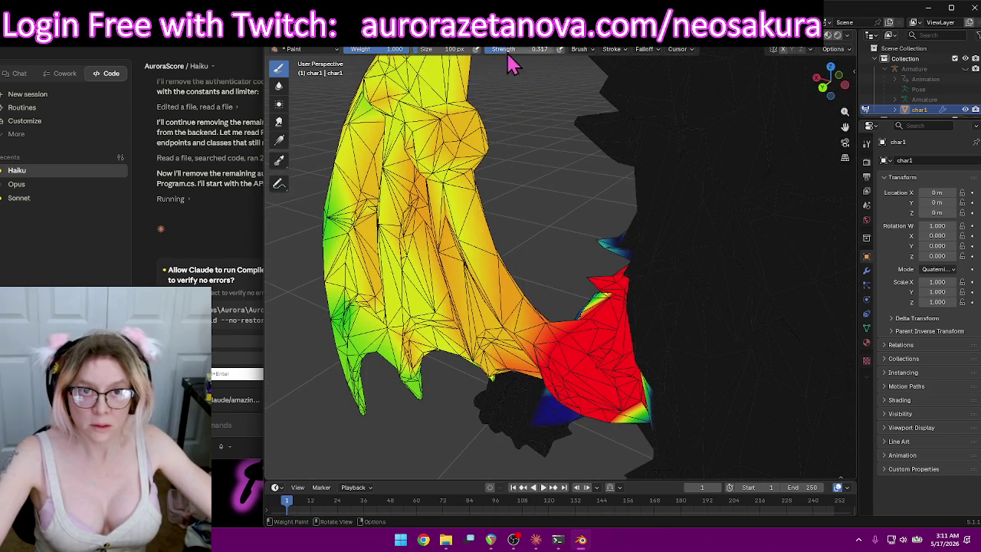
{"action": "middle_click_drag", "start_coordinate": [512, 61], "coordinate": [506, 149]}
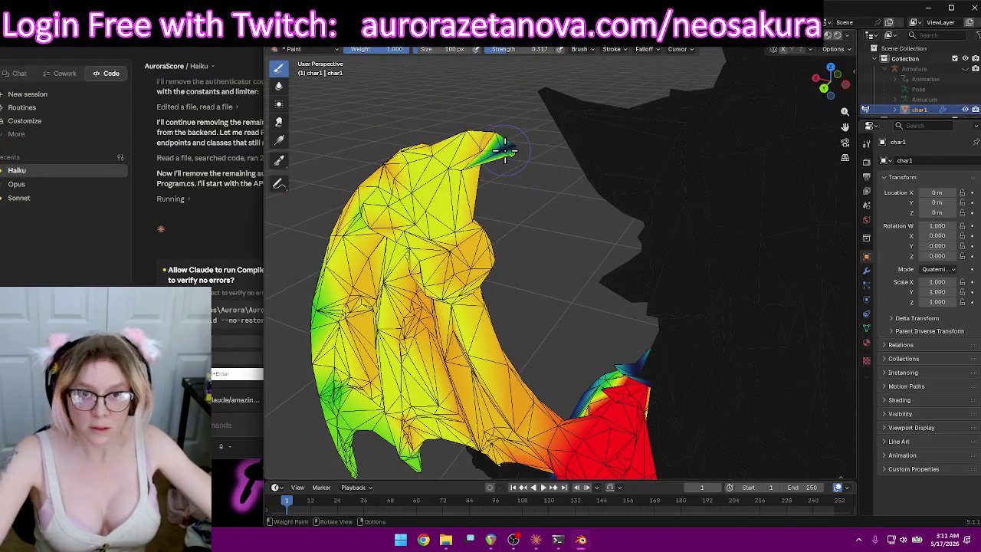
{"action": "left_click_drag", "start_coordinate": [506, 150], "coordinate": [529, 178]}
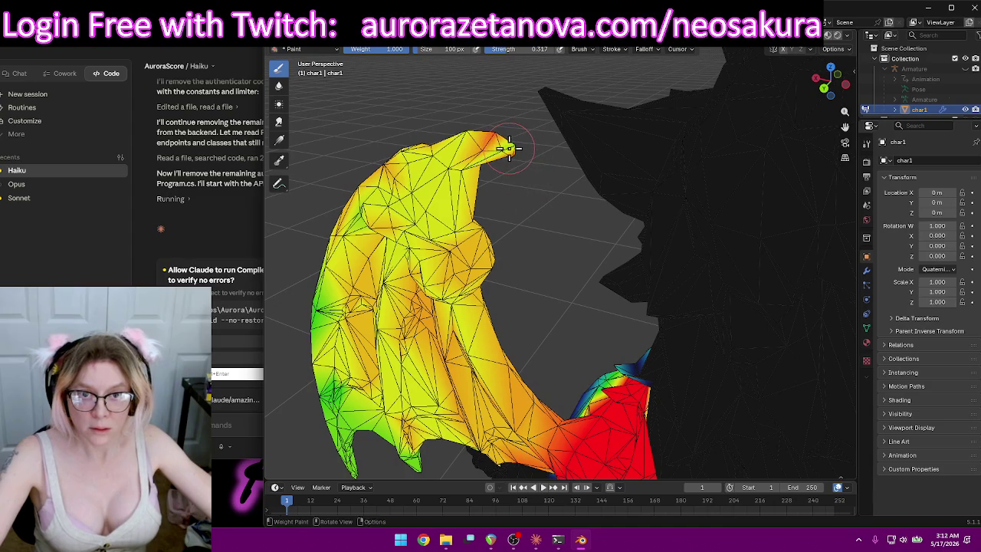
Inspect the shoulder and wing, return to a front view, and list vertex groups.
{"action": "mouse_move", "coordinate": [521, 158]}
{"action": "middle_mouse_down"}
{"action": "mouse_move", "coordinate": [595, 192]}
{"action": "mouse_move", "coordinate": [659, 246]}
{"action": "mouse_move", "coordinate": [668, 142]}
{"action": "middle_mouse_up"}
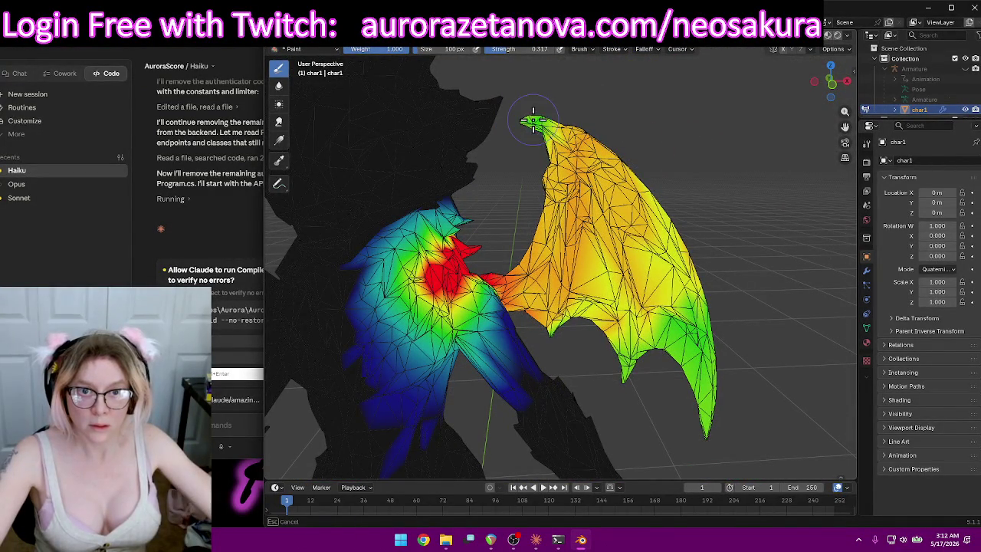
{"action": "middle_click_drag", "start_coordinate": [667, 127], "coordinate": [653, 160]}
{"action": "middle_click_drag", "start_coordinate": [703, 140], "coordinate": [585, 113]}
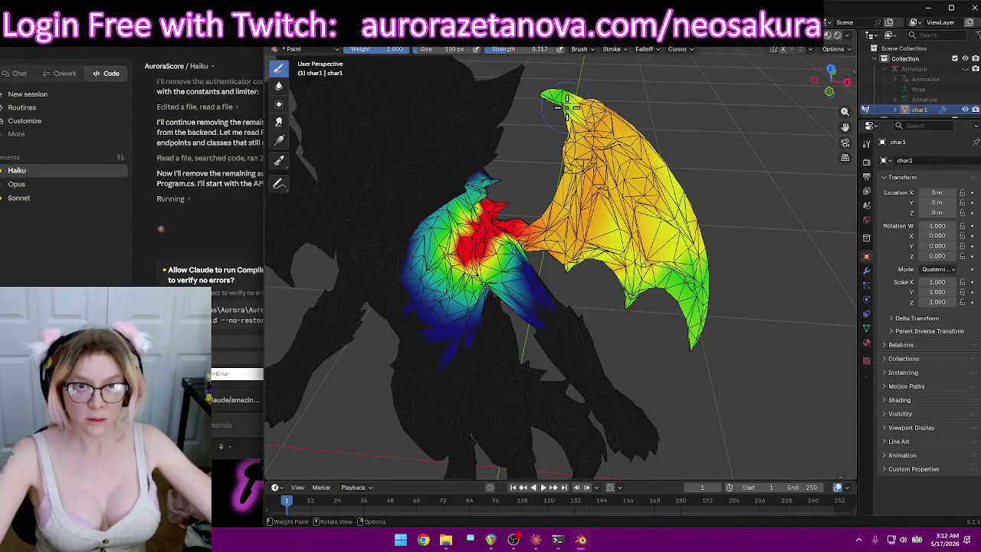
{"action": "scroll", "coordinate": [732, 115], "scroll_direction": "down", "scroll_amount": 3}
{"action": "mouse_move", "coordinate": [734, 101]}
{"action": "middle_mouse_down"}
{"action": "mouse_move", "coordinate": [679, 155]}
{"action": "mouse_move", "coordinate": [720, 168]}
{"action": "middle_mouse_up"}
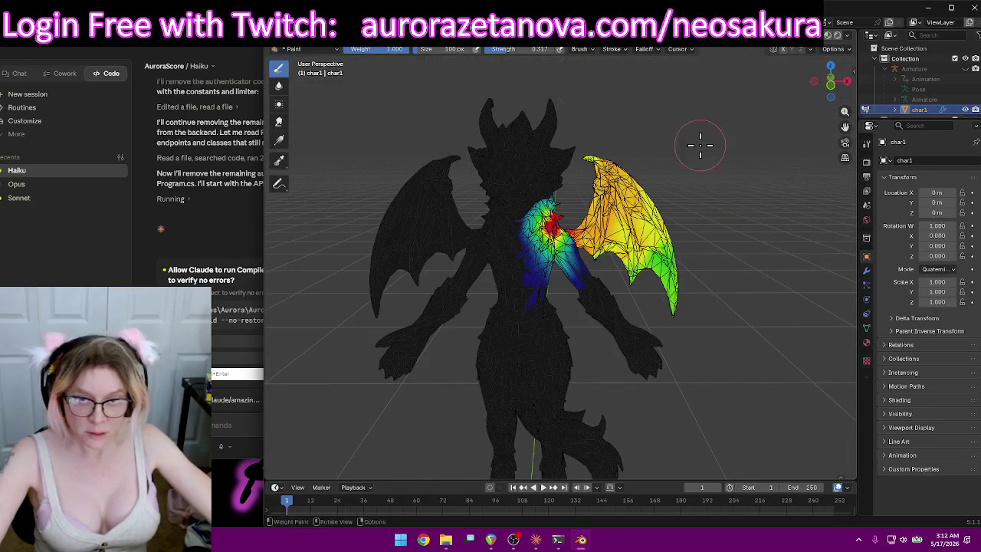
{"action": "left_click", "coordinate": [531, 49]}
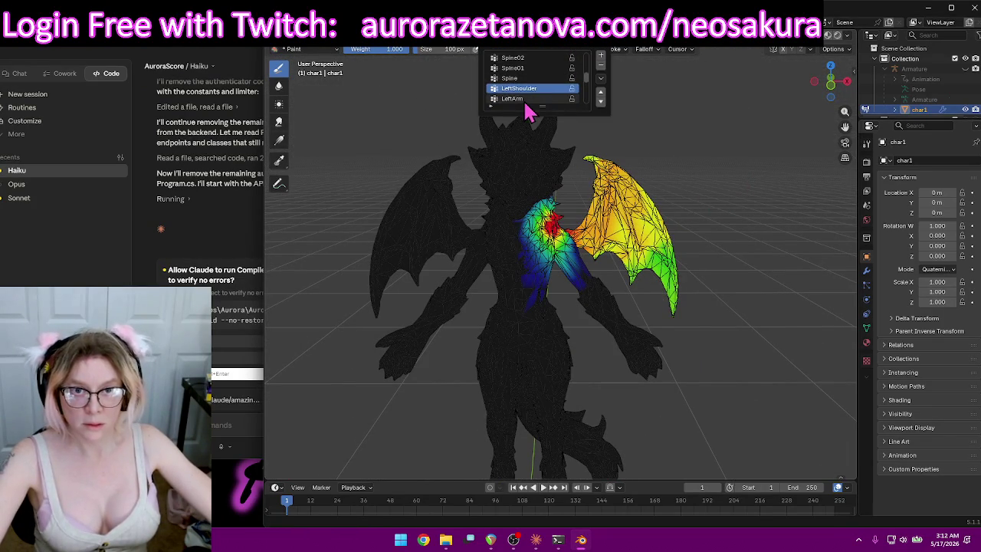
Choose the LeftArm vertex group and answer the chat assistant's compile prompt.
{"action": "left_click", "coordinate": [524, 101]}
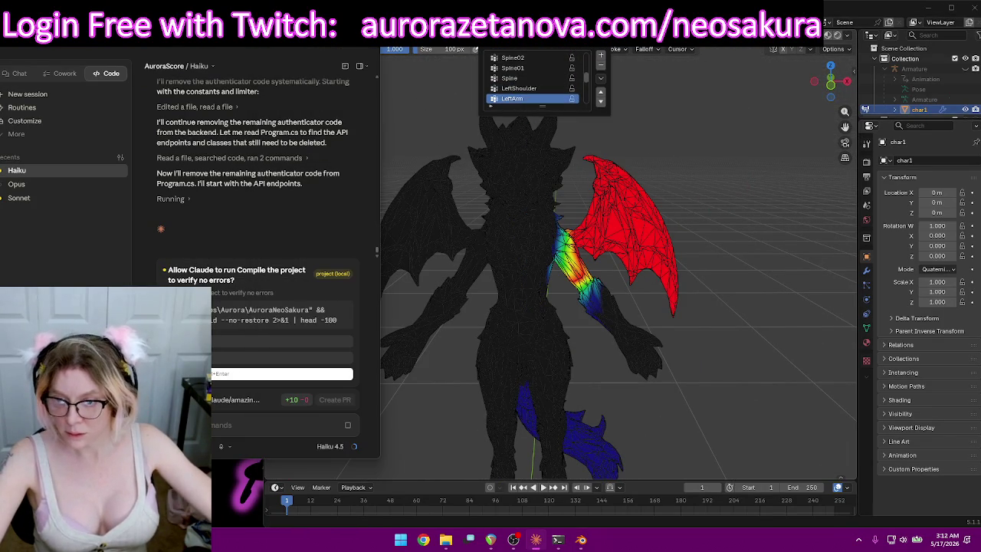
{"action": "left_click", "coordinate": [283, 358]}
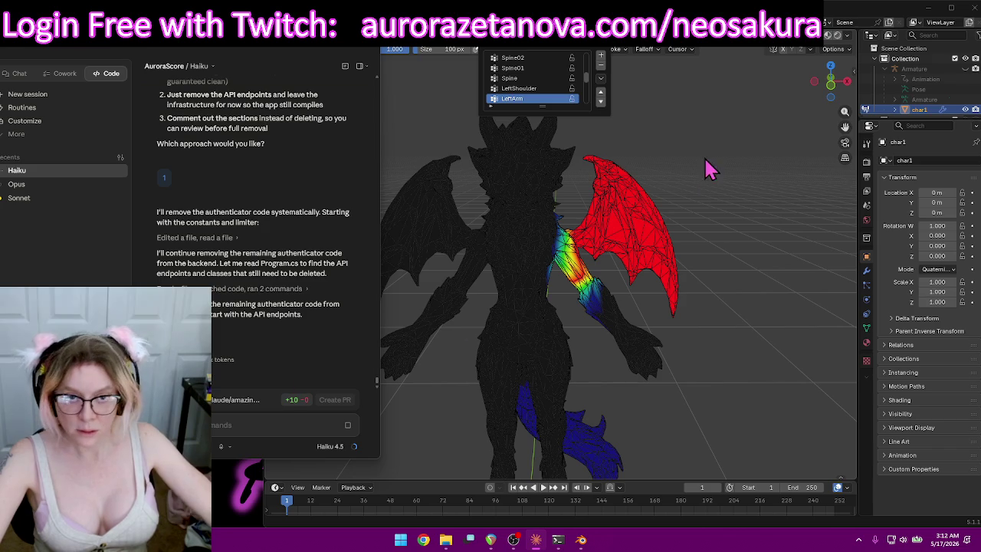
{"action": "left_click", "coordinate": [709, 170]}
Erase the LeftArm weight from the wing.
{"action": "middle_click_drag", "start_coordinate": [766, 186], "coordinate": [686, 207]}
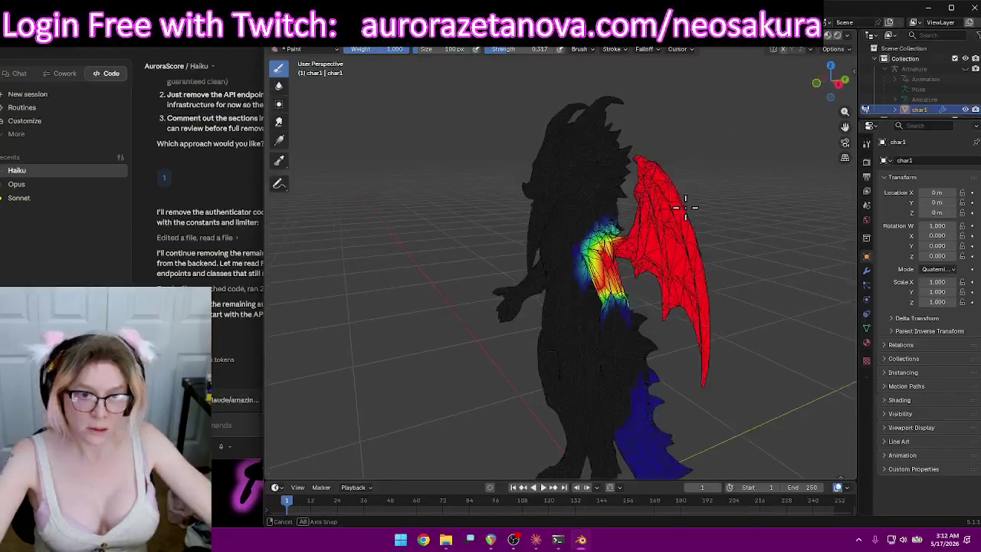
{"action": "mouse_move", "coordinate": [572, 291]}
{"action": "middle_mouse_down"}
{"action": "mouse_move", "coordinate": [623, 214]}
{"action": "mouse_move", "coordinate": [602, 148]}
{"action": "mouse_move", "coordinate": [635, 175]}
{"action": "mouse_move", "coordinate": [565, 83]}
{"action": "middle_mouse_up"}
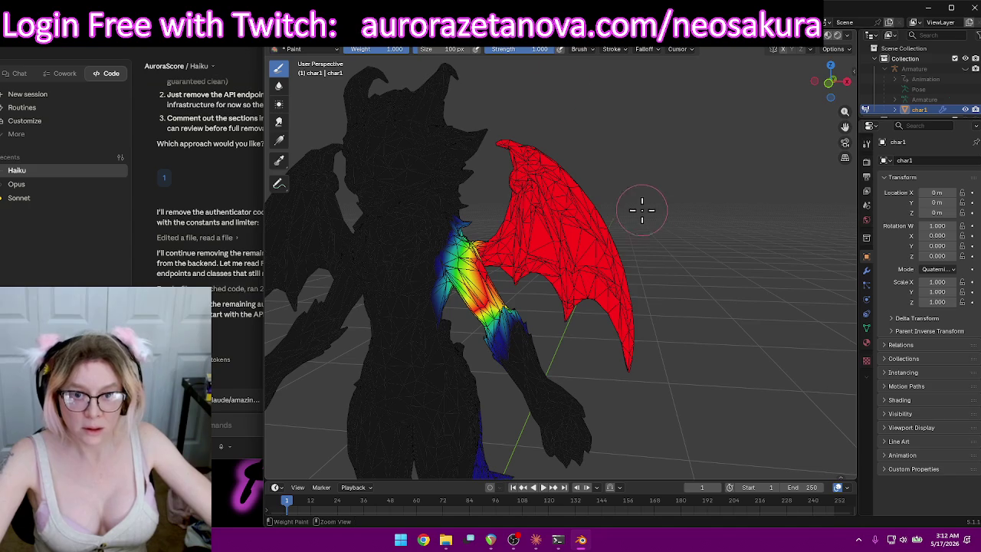
{"action": "mouse_move", "coordinate": [639, 360]}
{"action": "left_mouse_down"}
{"action": "mouse_move", "coordinate": [590, 191]}
{"action": "mouse_move", "coordinate": [530, 154]}
{"action": "mouse_move", "coordinate": [578, 256]}
{"action": "mouse_move", "coordinate": [526, 224]}
{"action": "mouse_move", "coordinate": [527, 270]}
{"action": "left_mouse_up"}
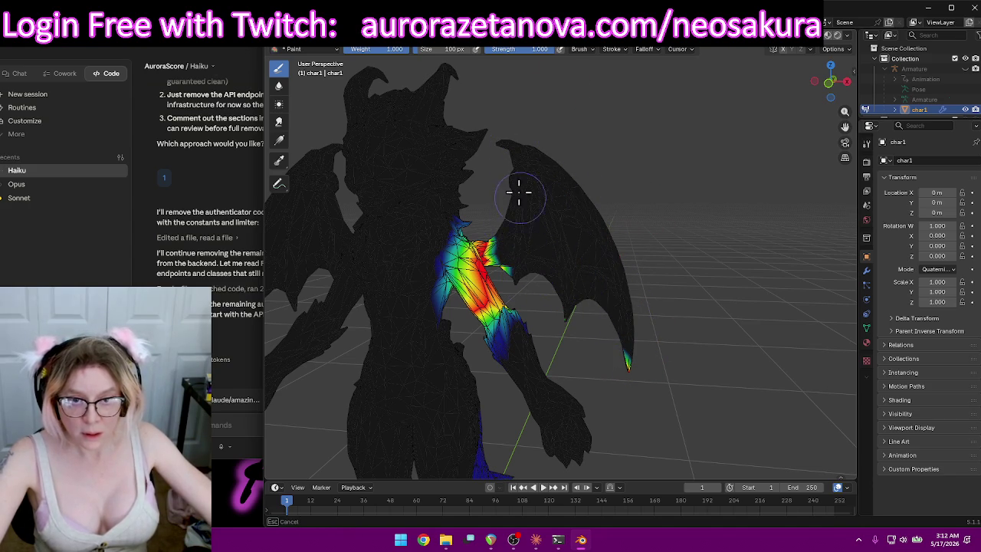
{"action": "mouse_move", "coordinate": [567, 323]}
{"action": "middle_mouse_down"}
{"action": "mouse_move", "coordinate": [670, 273]}
{"action": "mouse_move", "coordinate": [626, 284]}
{"action": "mouse_move", "coordinate": [683, 243]}
{"action": "mouse_move", "coordinate": [749, 170]}
{"action": "mouse_move", "coordinate": [744, 208]}
{"action": "mouse_move", "coordinate": [708, 269]}
{"action": "middle_mouse_up"}
{"action": "scroll", "coordinate": [703, 223], "scroll_direction": "up", "scroll_amount": 2}
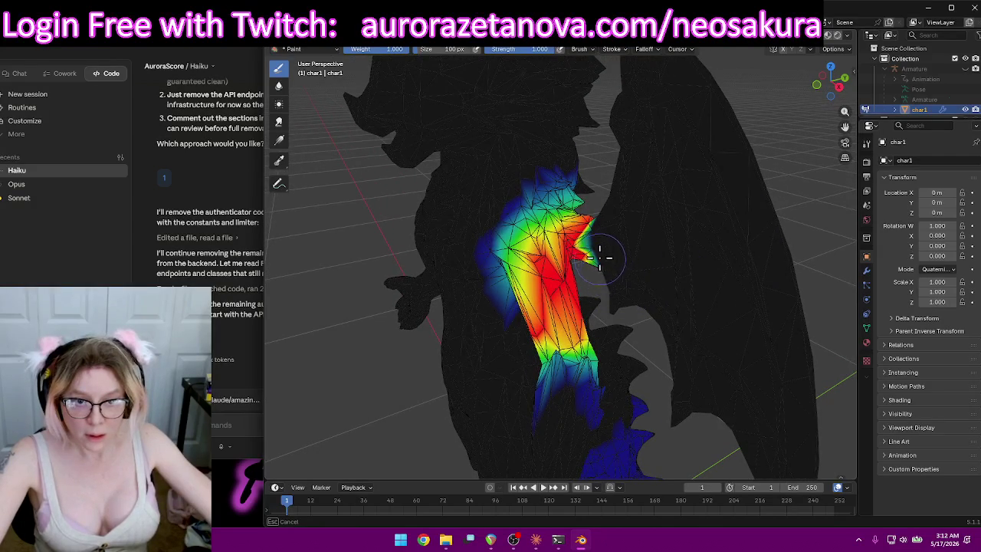
{"action": "mouse_move", "coordinate": [780, 267]}
{"action": "middle_mouse_down"}
{"action": "mouse_move", "coordinate": [734, 265]}
{"action": "mouse_move", "coordinate": [773, 268]}
{"action": "middle_mouse_up"}
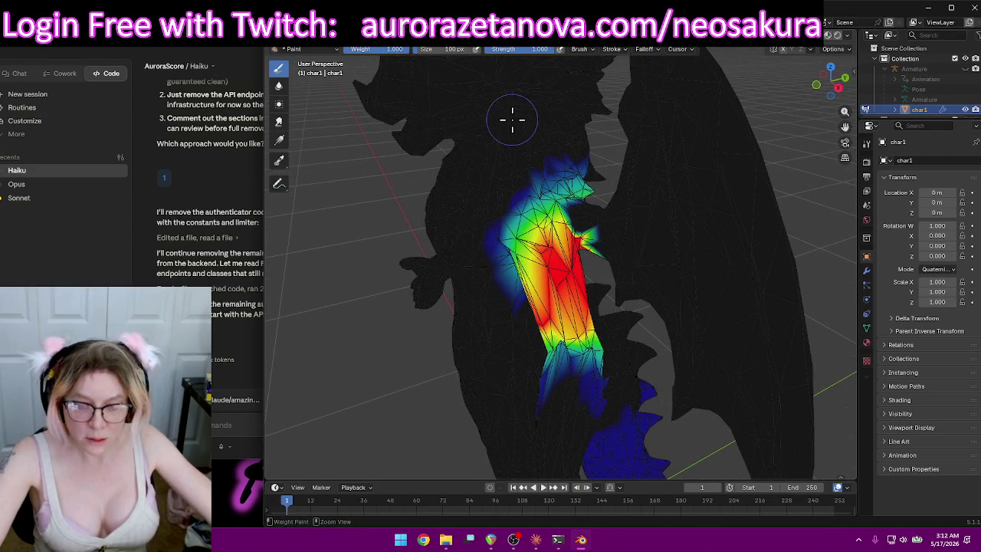
Soften the upper arm weights toward green-blue and smooth near the wing joint.
{"action": "left_click", "coordinate": [586, 214]}
{"action": "left_click_drag", "start_coordinate": [594, 218], "coordinate": [583, 211]}
{"action": "mouse_move", "coordinate": [624, 280]}
{"action": "middle_mouse_down"}
{"action": "mouse_move", "coordinate": [708, 225]}
{"action": "mouse_move", "coordinate": [628, 219]}
{"action": "mouse_move", "coordinate": [657, 178]}
{"action": "middle_mouse_up"}
{"action": "left_click_drag", "start_coordinate": [657, 178], "coordinate": [665, 181]}
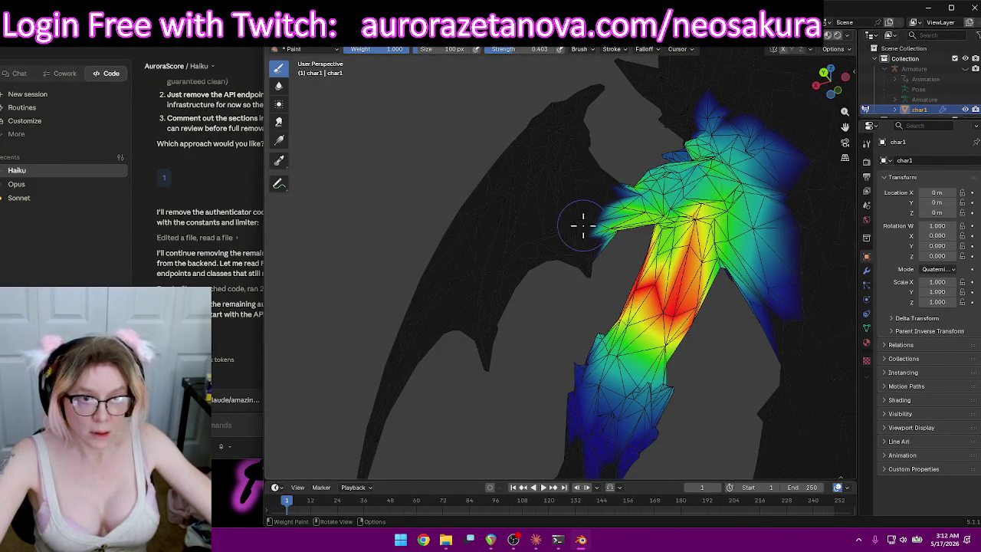
Paint deep red weight along the upper arm.
{"action": "scroll", "coordinate": [591, 221], "scroll_direction": "down", "scroll_amount": 2}
{"action": "left_click_drag", "start_coordinate": [614, 273], "coordinate": [623, 285]}
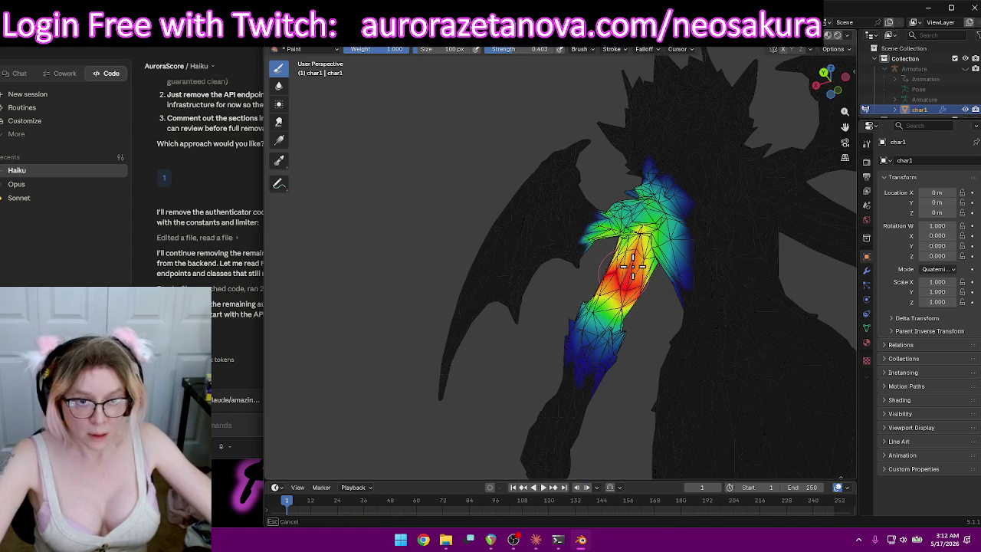
{"action": "left_click", "coordinate": [628, 253]}
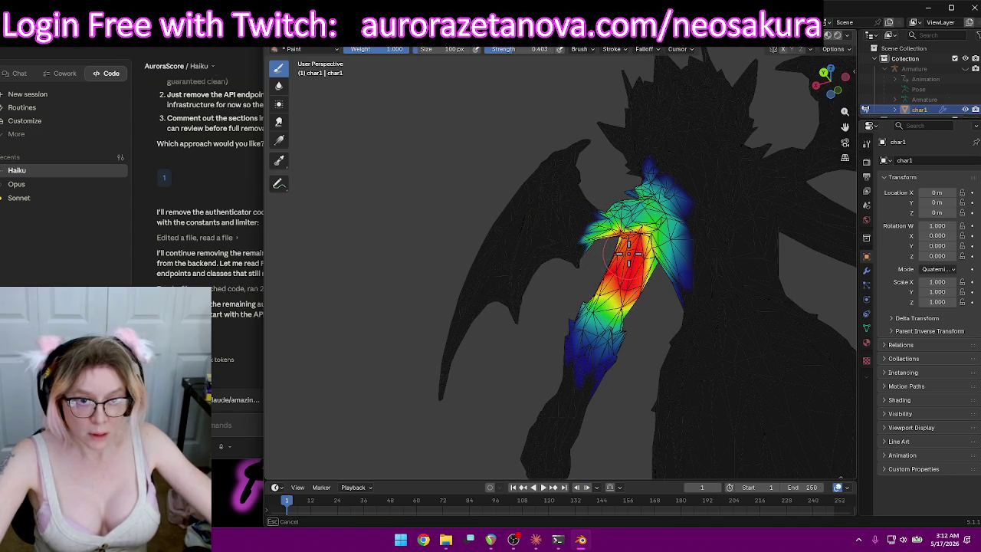
{"action": "left_click_drag", "start_coordinate": [622, 307], "coordinate": [602, 297]}
Paint the dragon's left upper arm toward full red weight with the Draw brush.
{"action": "left_click_drag", "start_coordinate": [642, 266], "coordinate": [652, 261]}
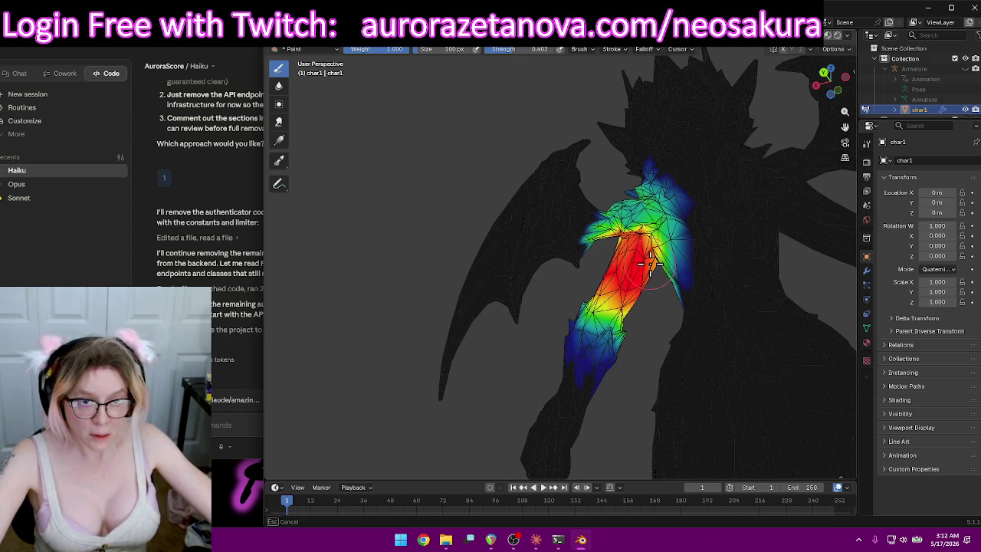
{"action": "middle_click_drag", "start_coordinate": [650, 263], "coordinate": [427, 331]}
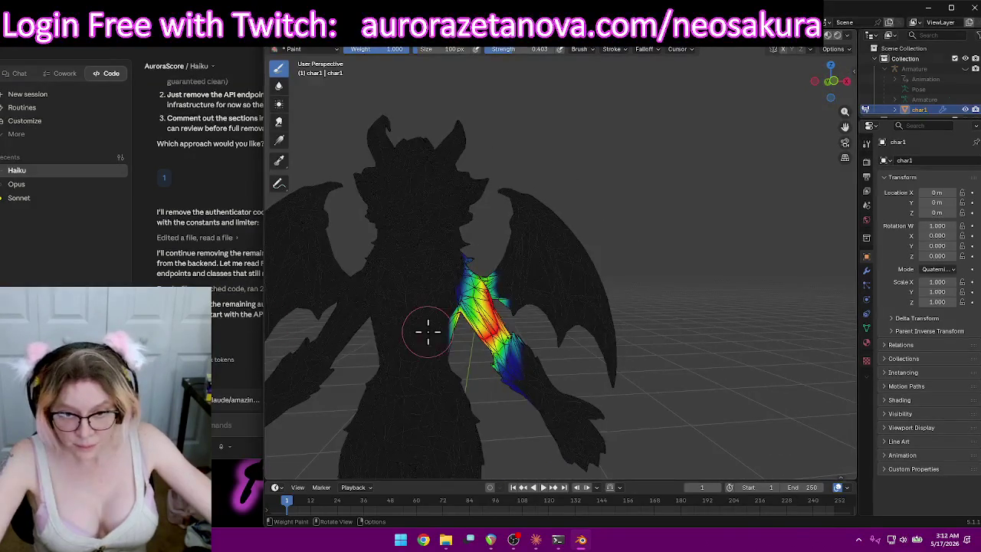
{"action": "scroll", "coordinate": [460, 326], "scroll_direction": "up", "scroll_amount": 3}
{"action": "mouse_move", "coordinate": [471, 325]}
{"action": "middle_mouse_down"}
{"action": "mouse_move", "coordinate": [569, 189]}
{"action": "mouse_move", "coordinate": [635, 207]}
{"action": "middle_mouse_up"}
{"action": "left_click_drag", "start_coordinate": [634, 207], "coordinate": [621, 247]}
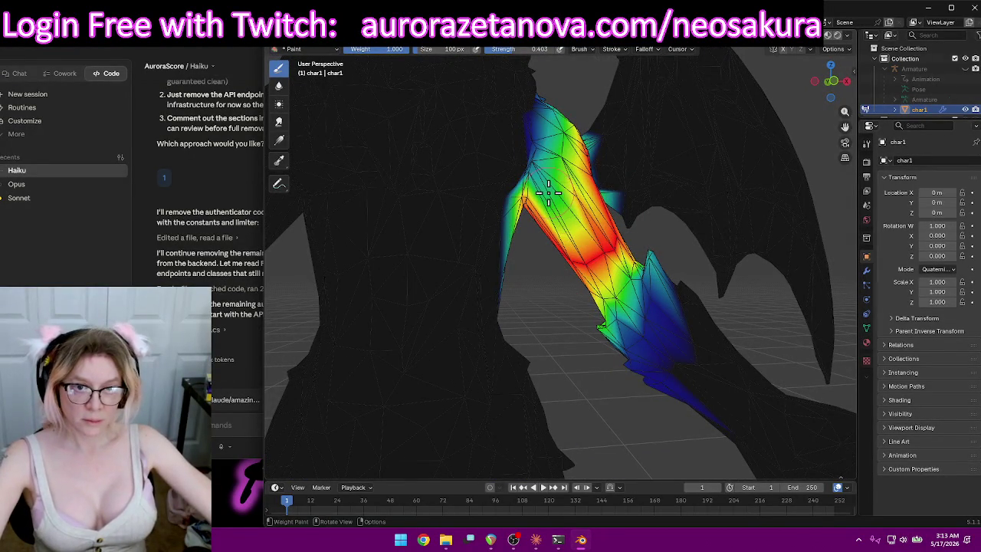
{"action": "left_click_drag", "start_coordinate": [563, 172], "coordinate": [567, 151]}
{"action": "middle_click_drag", "start_coordinate": [588, 186], "coordinate": [552, 180]}
{"action": "left_click_drag", "start_coordinate": [552, 179], "coordinate": [537, 172]}
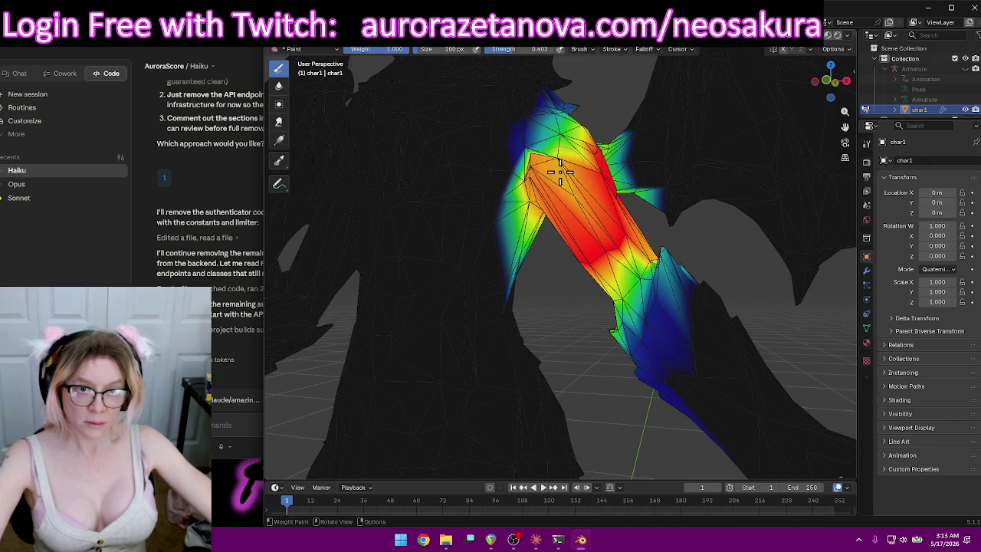
{"action": "left_click", "coordinate": [534, 173]}
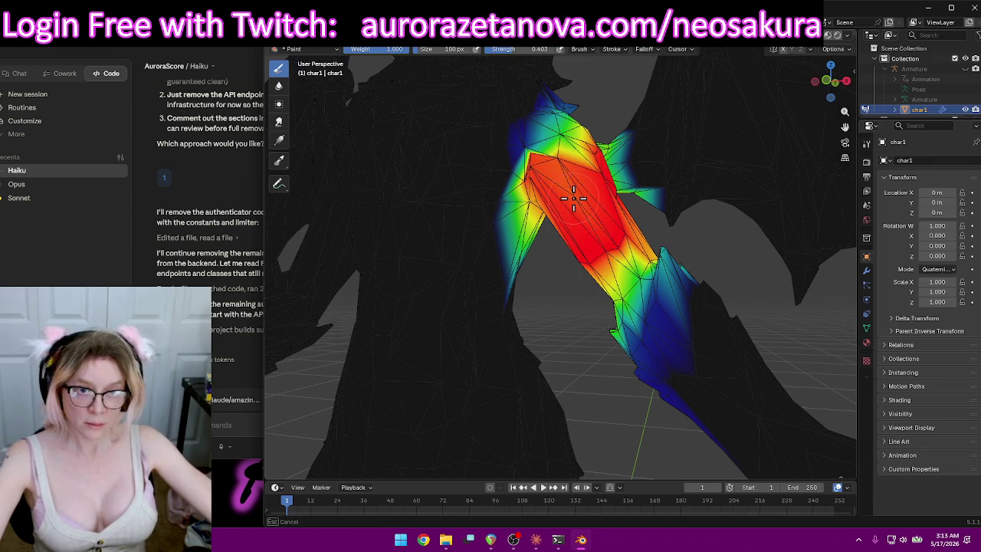
Push the arm's green band and the joint area where the arm meets the body up to full weight.
{"action": "middle_click_drag", "start_coordinate": [600, 193], "coordinate": [584, 146]}
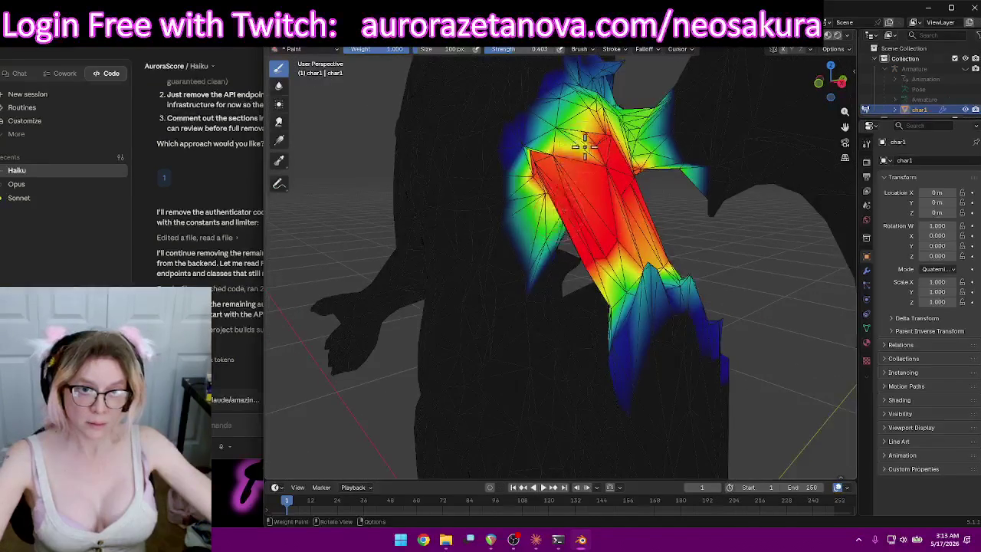
{"action": "left_click_drag", "start_coordinate": [584, 151], "coordinate": [586, 154]}
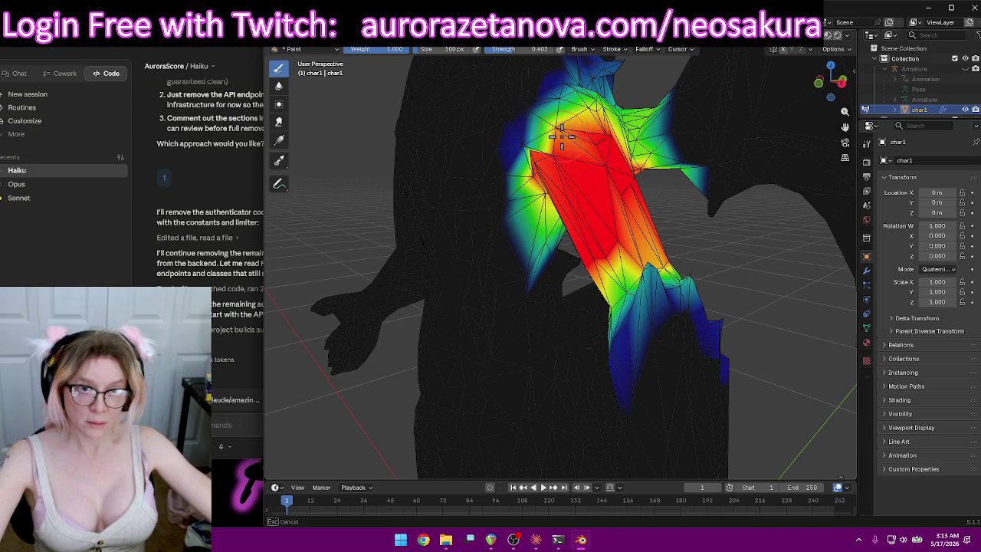
{"action": "mouse_move", "coordinate": [590, 157]}
{"action": "middle_mouse_down"}
{"action": "mouse_move", "coordinate": [706, 182]}
{"action": "mouse_move", "coordinate": [600, 204]}
{"action": "mouse_move", "coordinate": [565, 140]}
{"action": "mouse_move", "coordinate": [547, 232]}
{"action": "mouse_move", "coordinate": [493, 230]}
{"action": "mouse_move", "coordinate": [508, 240]}
{"action": "middle_mouse_up"}
{"action": "scroll", "coordinate": [537, 273], "scroll_direction": "up", "scroll_amount": 4}
{"action": "scroll", "coordinate": [532, 281], "scroll_direction": "up", "scroll_amount": 3}
{"action": "left_click_drag", "start_coordinate": [532, 281], "coordinate": [552, 321]}
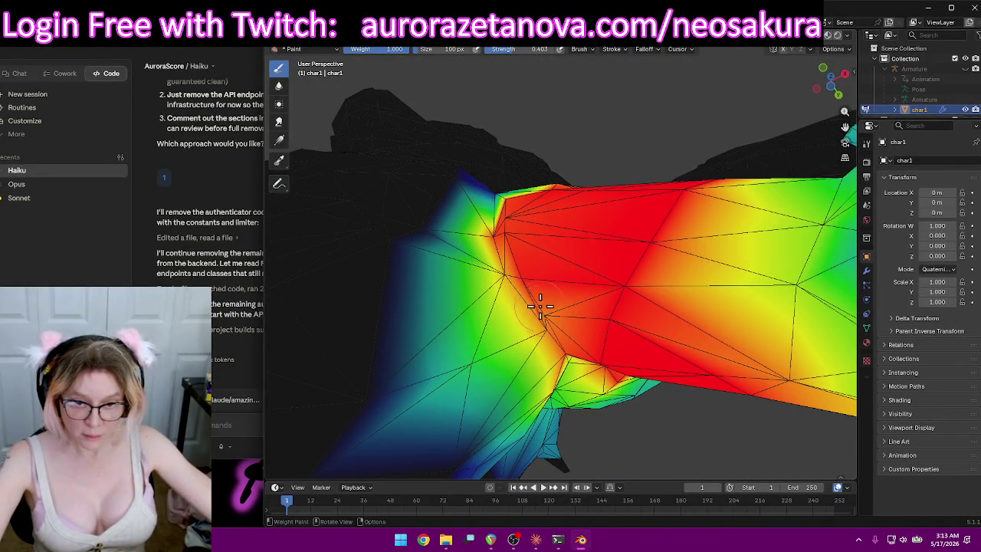
{"action": "left_click_drag", "start_coordinate": [528, 284], "coordinate": [499, 267]}
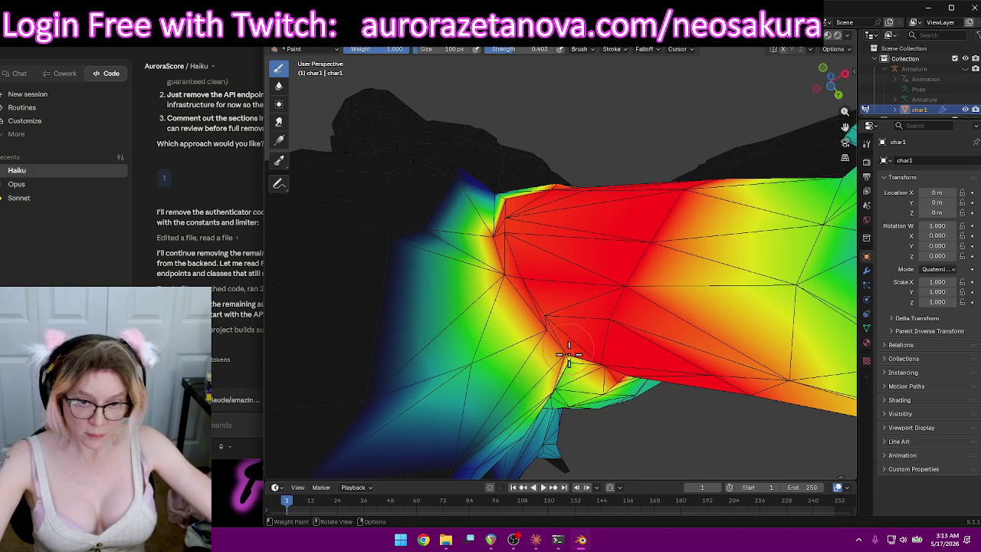
{"action": "middle_click_drag", "start_coordinate": [600, 345], "coordinate": [582, 295]}
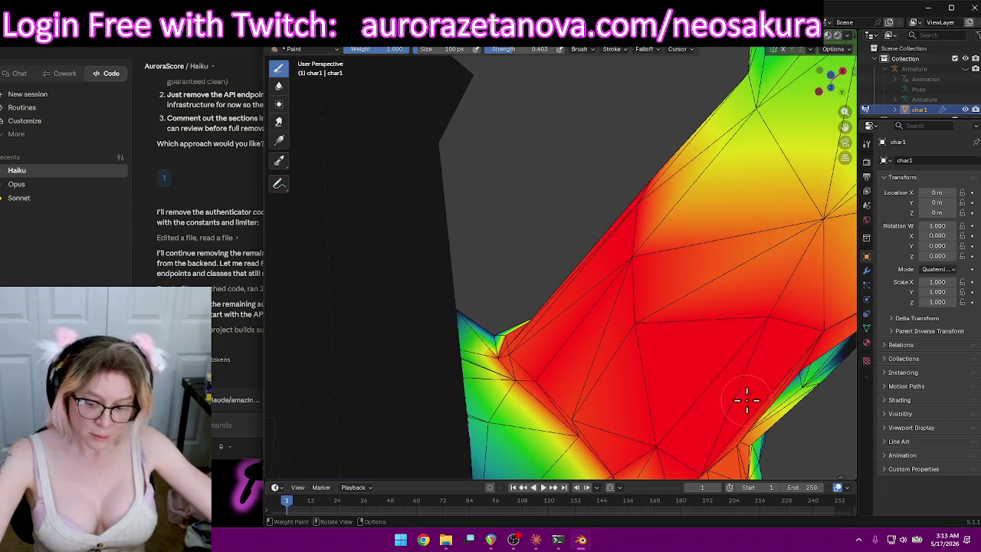
{"action": "middle_click_drag", "start_coordinate": [740, 396], "coordinate": [501, 324]}
{"action": "left_click_drag", "start_coordinate": [499, 323], "coordinate": [472, 314]}
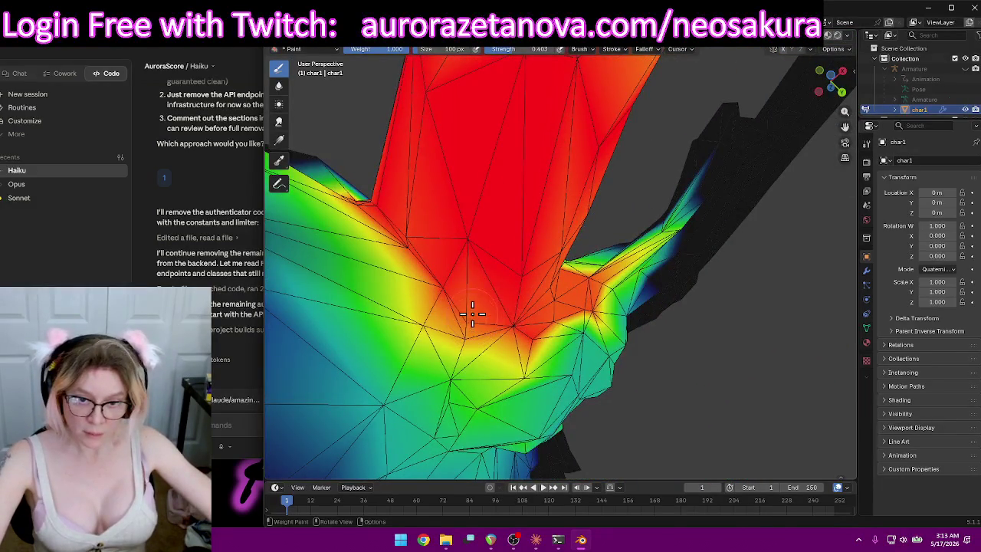
{"action": "mouse_move", "coordinate": [474, 318]}
{"action": "middle_mouse_down"}
{"action": "mouse_move", "coordinate": [526, 273]}
{"action": "mouse_move", "coordinate": [650, 281]}
{"action": "mouse_move", "coordinate": [664, 297]}
{"action": "middle_mouse_up"}
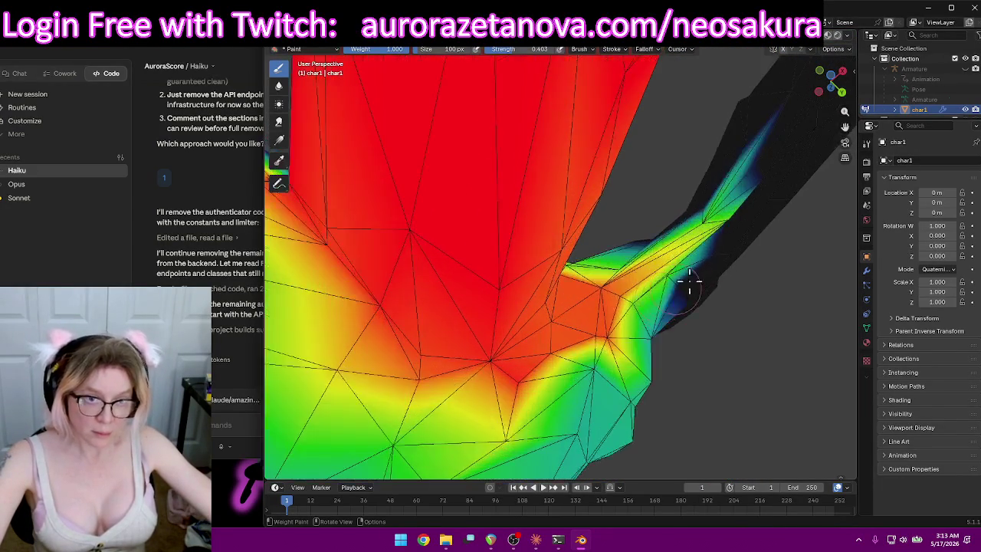
{"action": "mouse_move", "coordinate": [712, 219]}
{"action": "middle_mouse_down"}
{"action": "mouse_move", "coordinate": [734, 245]}
{"action": "mouse_move", "coordinate": [685, 208]}
{"action": "mouse_move", "coordinate": [710, 310]}
{"action": "mouse_move", "coordinate": [705, 226]}
{"action": "mouse_move", "coordinate": [666, 267]}
{"action": "mouse_move", "coordinate": [598, 266]}
{"action": "mouse_move", "coordinate": [618, 307]}
{"action": "mouse_move", "coordinate": [659, 350]}
{"action": "mouse_move", "coordinate": [705, 300]}
{"action": "mouse_move", "coordinate": [669, 286]}
{"action": "mouse_move", "coordinate": [773, 274]}
{"action": "middle_mouse_up"}
{"action": "scroll", "coordinate": [710, 311], "scroll_direction": "down", "scroll_amount": 5}
Orbit around the legs and blue tail, then settle on a front view of the dragon.
{"action": "scroll", "coordinate": [751, 296], "scroll_direction": "up", "scroll_amount": 3}
{"action": "scroll", "coordinate": [697, 280], "scroll_direction": "up", "scroll_amount": 2}
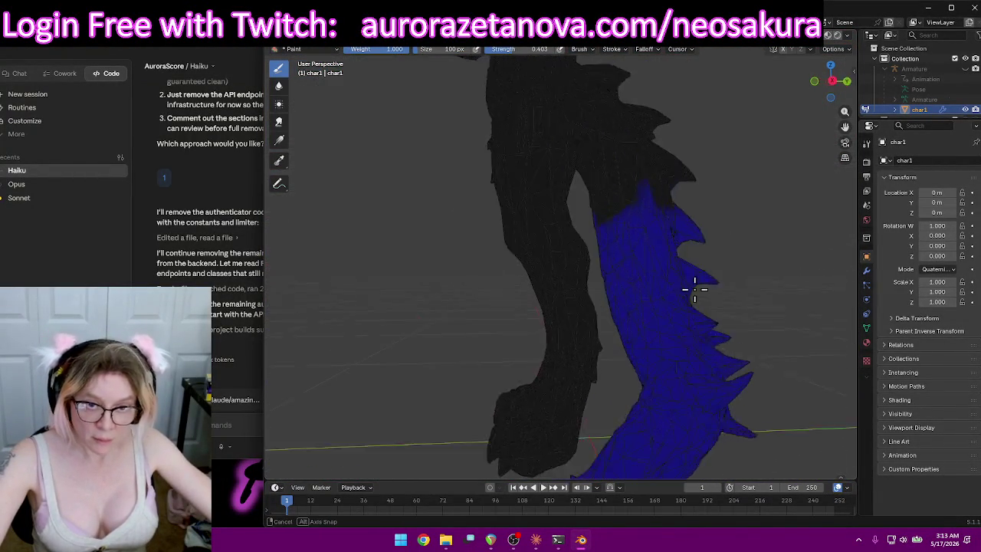
{"action": "middle_click_drag", "start_coordinate": [697, 280], "coordinate": [689, 296]}
{"action": "scroll", "coordinate": [689, 296], "scroll_direction": "down", "scroll_amount": 3}
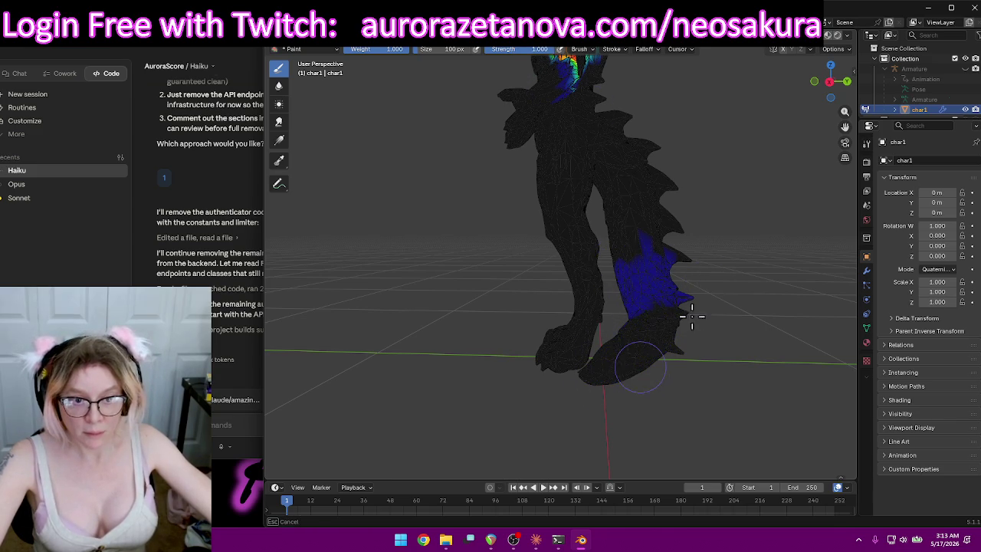
{"action": "mouse_move", "coordinate": [592, 373]}
{"action": "middle_mouse_down"}
{"action": "mouse_move", "coordinate": [718, 281]}
{"action": "mouse_move", "coordinate": [721, 257]}
{"action": "mouse_move", "coordinate": [579, 244]}
{"action": "middle_mouse_up"}
{"action": "scroll", "coordinate": [723, 296], "scroll_direction": "up", "scroll_amount": 2}
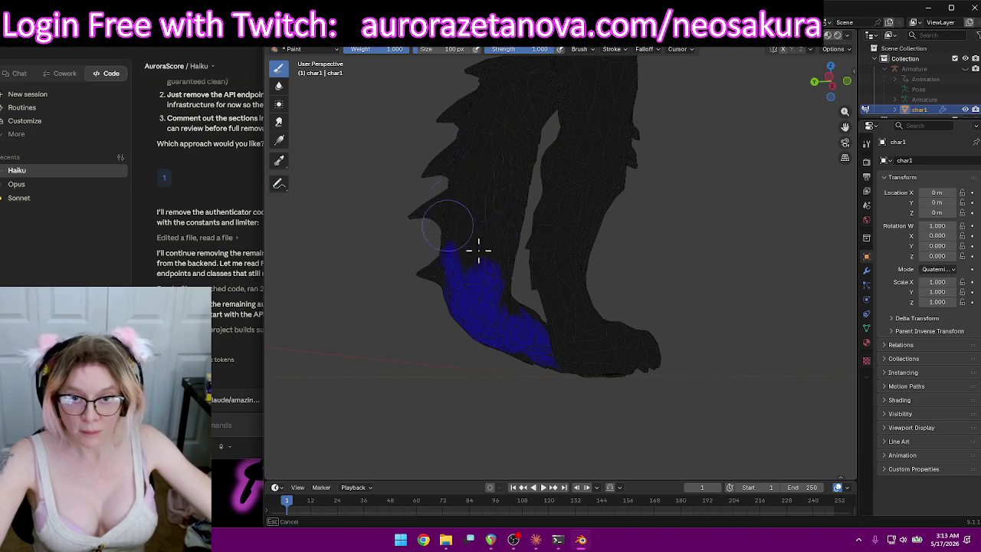
{"action": "mouse_move", "coordinate": [502, 343]}
{"action": "middle_mouse_down"}
{"action": "mouse_move", "coordinate": [653, 397]}
{"action": "mouse_move", "coordinate": [685, 307]}
{"action": "mouse_move", "coordinate": [617, 287]}
{"action": "mouse_move", "coordinate": [539, 298]}
{"action": "mouse_move", "coordinate": [521, 333]}
{"action": "mouse_move", "coordinate": [674, 248]}
{"action": "mouse_move", "coordinate": [666, 337]}
{"action": "mouse_move", "coordinate": [621, 240]}
{"action": "middle_mouse_up"}
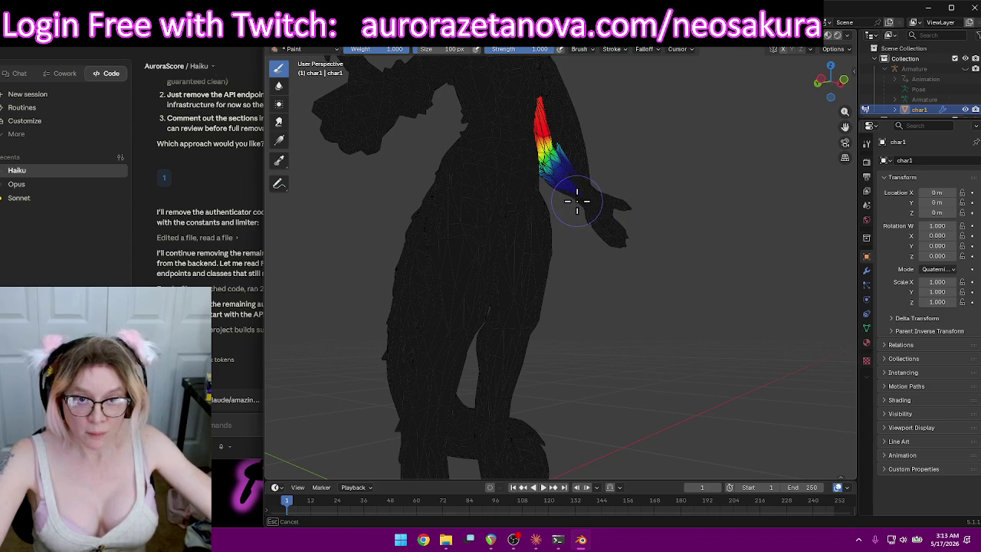
{"action": "middle_click_drag", "start_coordinate": [697, 237], "coordinate": [618, 240]}
{"action": "scroll", "coordinate": [656, 265], "scroll_direction": "down", "scroll_amount": 2}
{"action": "scroll", "coordinate": [669, 270], "scroll_direction": "up", "scroll_amount": 2}
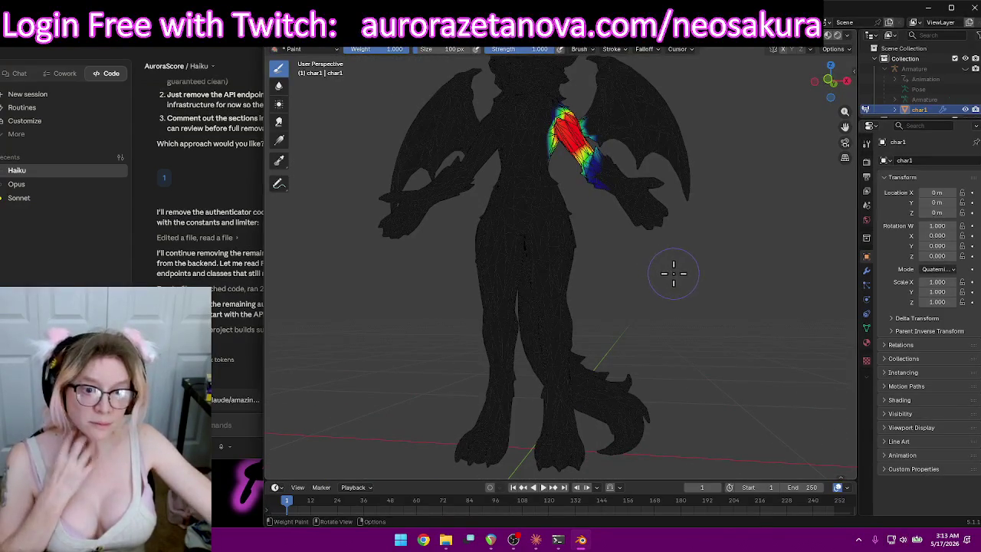
Inspect the LeftShoulder and LeftForeArm vertex group weights on the model.
{"action": "left_click", "coordinate": [536, 49]}
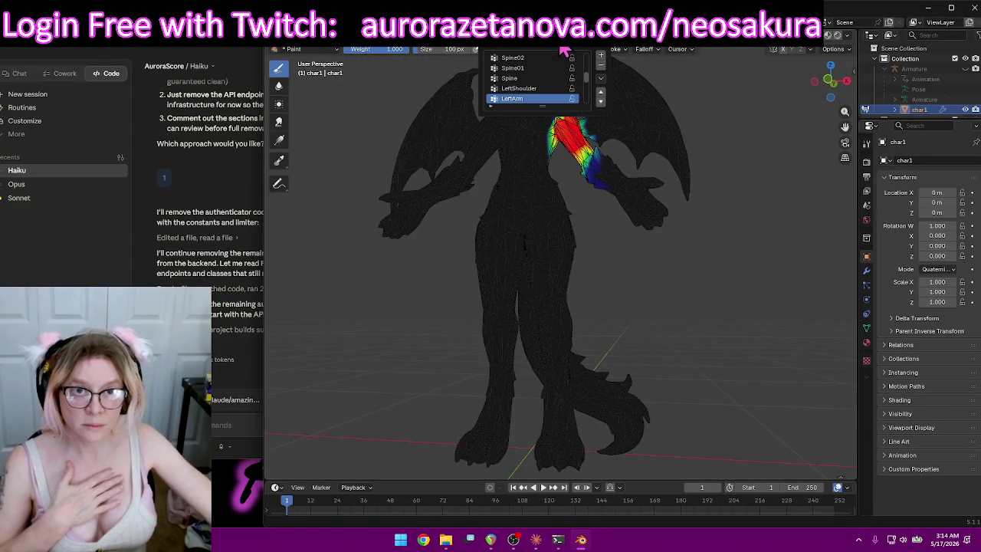
{"action": "left_click", "coordinate": [551, 88]}
{"action": "mouse_move", "coordinate": [668, 258]}
{"action": "middle_mouse_down"}
{"action": "mouse_move", "coordinate": [516, 229]}
{"action": "mouse_move", "coordinate": [613, 246]}
{"action": "mouse_move", "coordinate": [525, 291]}
{"action": "mouse_move", "coordinate": [542, 242]}
{"action": "middle_mouse_up"}
{"action": "scroll", "coordinate": [646, 256], "scroll_direction": "down", "scroll_amount": 5}
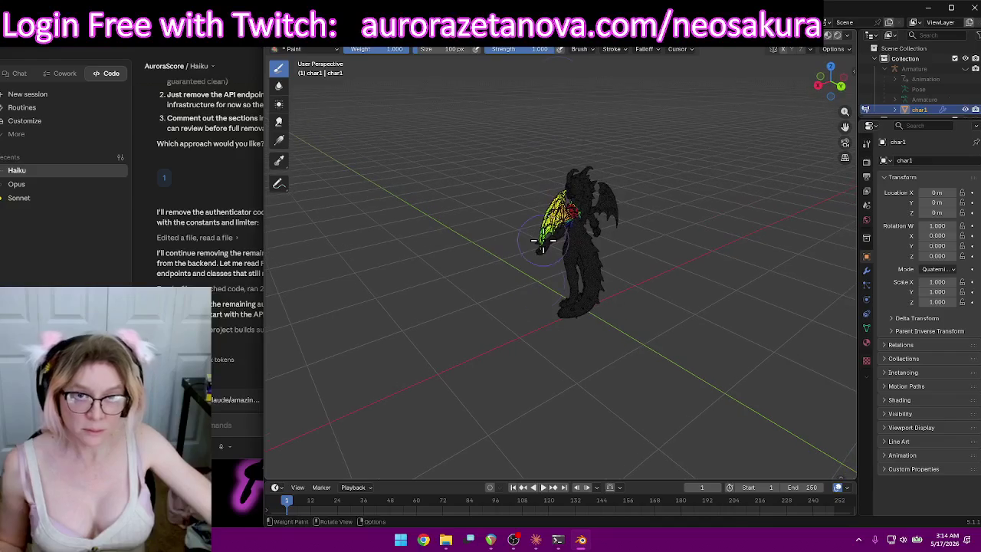
{"action": "left_click", "coordinate": [543, 49]}
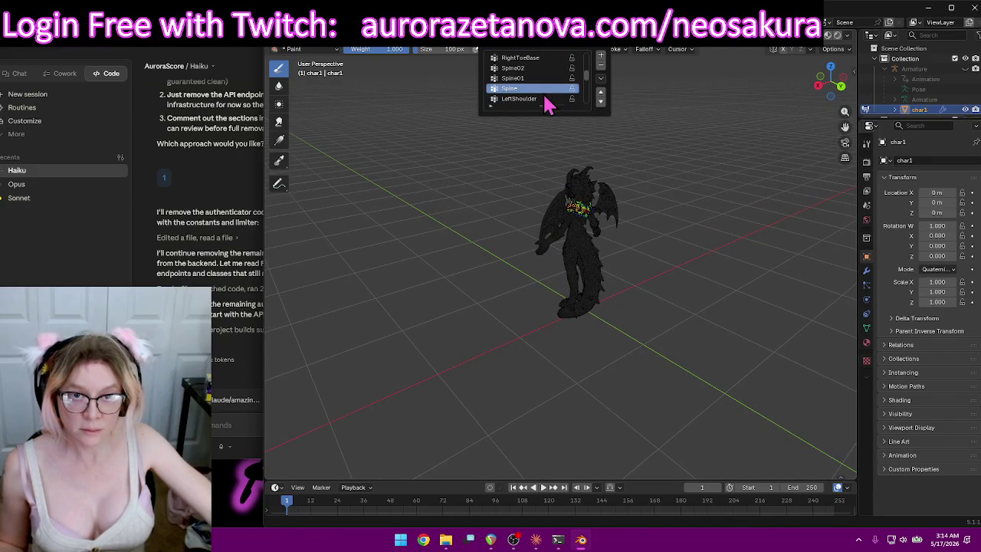
{"action": "scroll", "coordinate": [544, 101], "scroll_direction": "down", "scroll_amount": 2}
{"action": "left_click", "coordinate": [541, 99]}
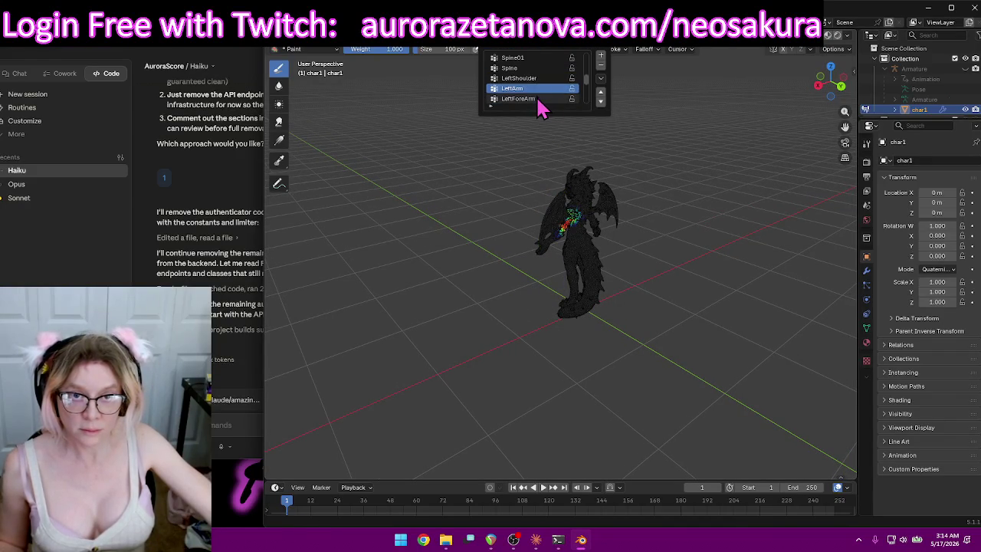
{"action": "middle_click_drag", "start_coordinate": [508, 167], "coordinate": [679, 168]}
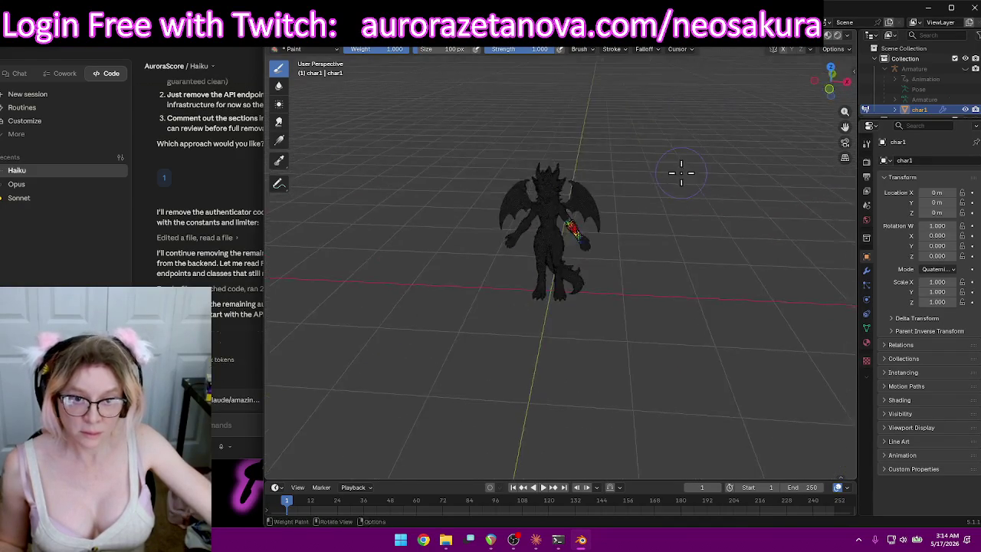
{"action": "scroll", "coordinate": [689, 174], "scroll_direction": "up", "scroll_amount": 4}
Check the LeftHand weights, then make RightShoulder the active vertex group.
{"action": "left_click", "coordinate": [560, 49]}
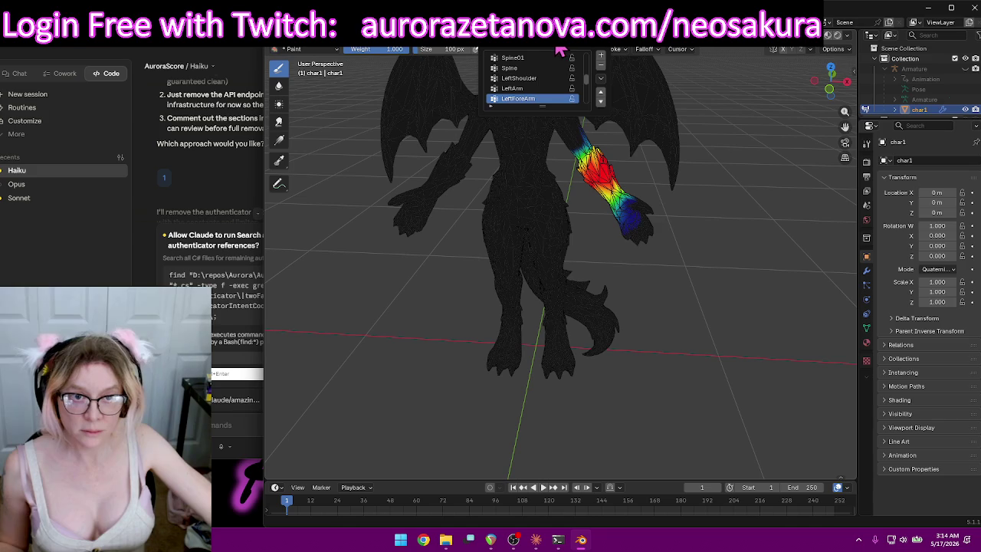
{"action": "middle_click_drag", "start_coordinate": [690, 204], "coordinate": [756, 191]}
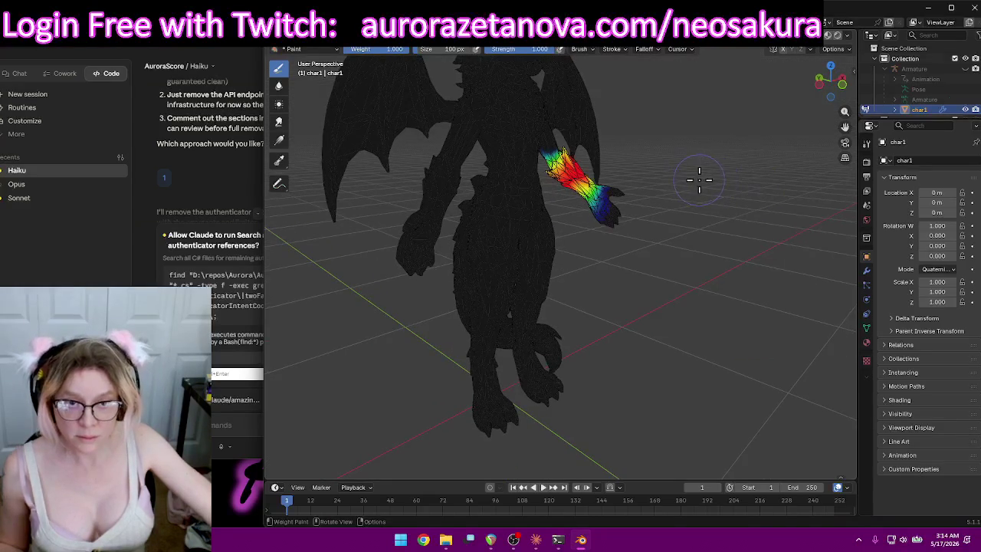
{"action": "middle_click_drag", "start_coordinate": [699, 180], "coordinate": [662, 183]}
{"action": "left_click", "coordinate": [560, 49]}
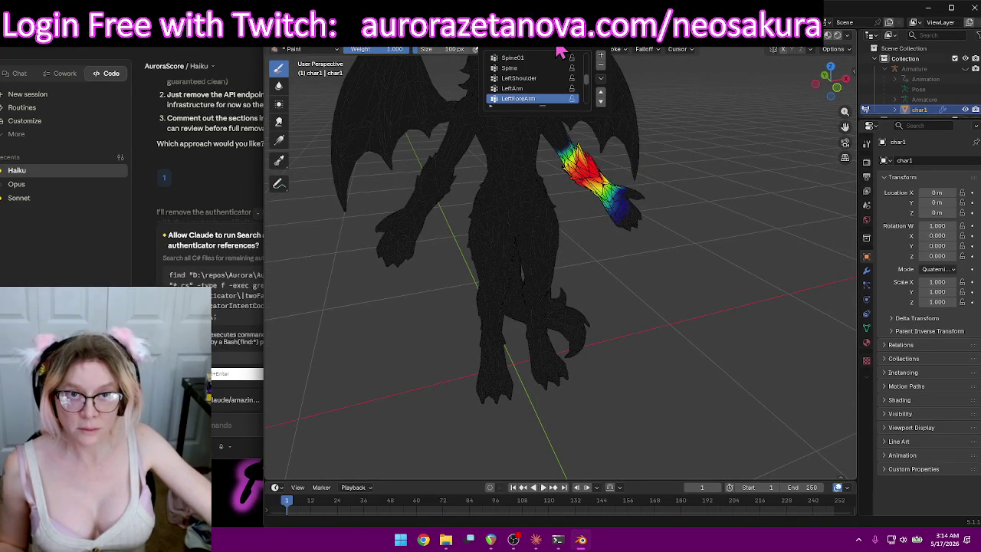
{"action": "scroll", "coordinate": [552, 76], "scroll_direction": "down", "scroll_amount": 1}
{"action": "scroll", "coordinate": [547, 87], "scroll_direction": "down", "scroll_amount": 1}
{"action": "left_click", "coordinate": [536, 89]}
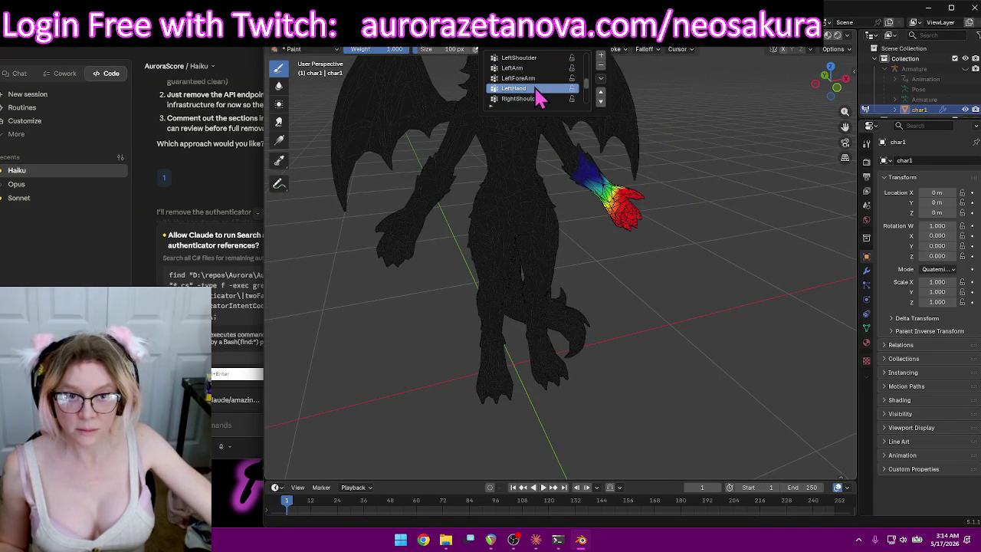
{"action": "scroll", "coordinate": [548, 88], "scroll_direction": "up", "scroll_amount": 2}
{"action": "left_click", "coordinate": [548, 77]}
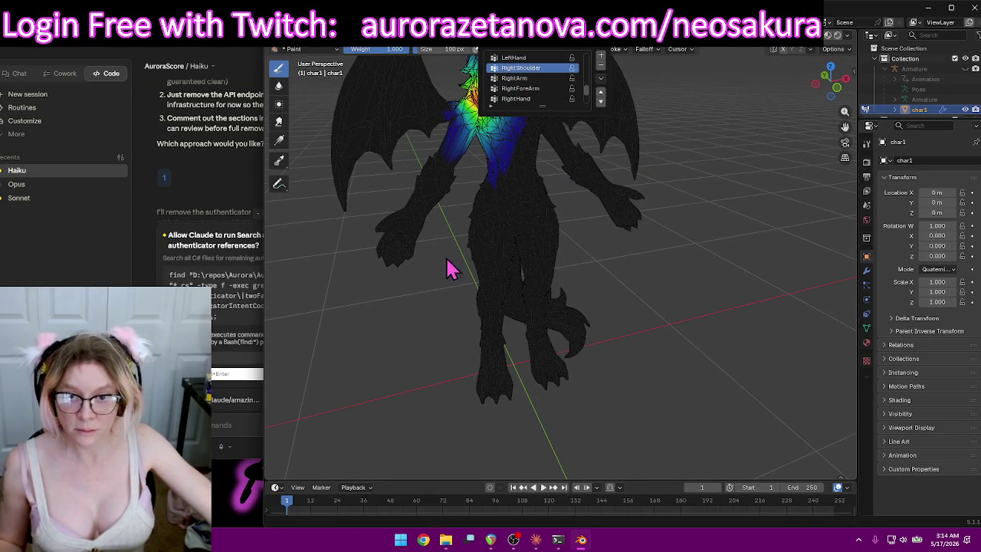
{"action": "middle_click_drag", "start_coordinate": [437, 279], "coordinate": [498, 256]}
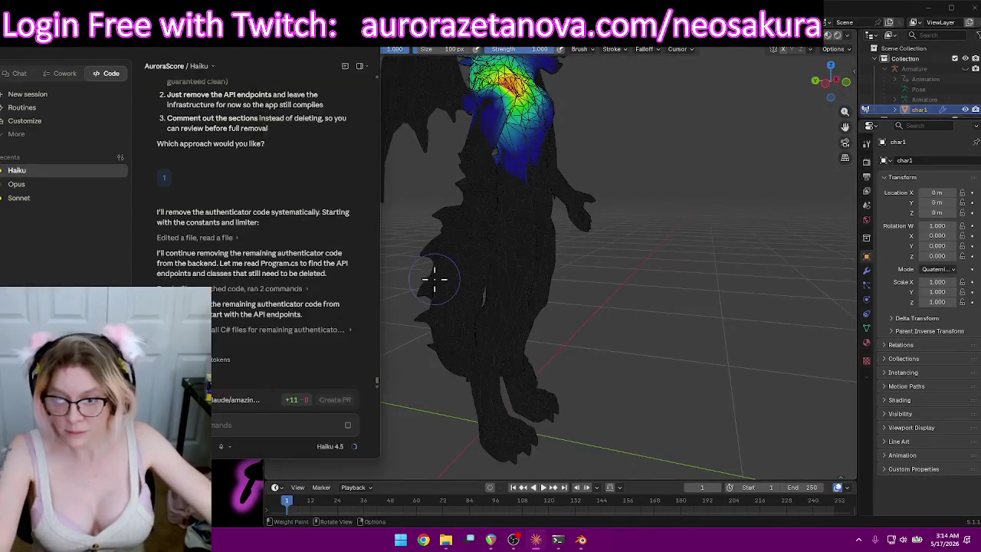
{"action": "mouse_move", "coordinate": [608, 184]}
{"action": "middle_mouse_down"}
{"action": "mouse_move", "coordinate": [708, 138]}
{"action": "mouse_move", "coordinate": [591, 99]}
{"action": "mouse_move", "coordinate": [672, 197]}
{"action": "mouse_move", "coordinate": [624, 219]}
{"action": "mouse_move", "coordinate": [626, 192]}
{"action": "mouse_move", "coordinate": [733, 143]}
{"action": "mouse_move", "coordinate": [685, 197]}
{"action": "middle_mouse_up"}
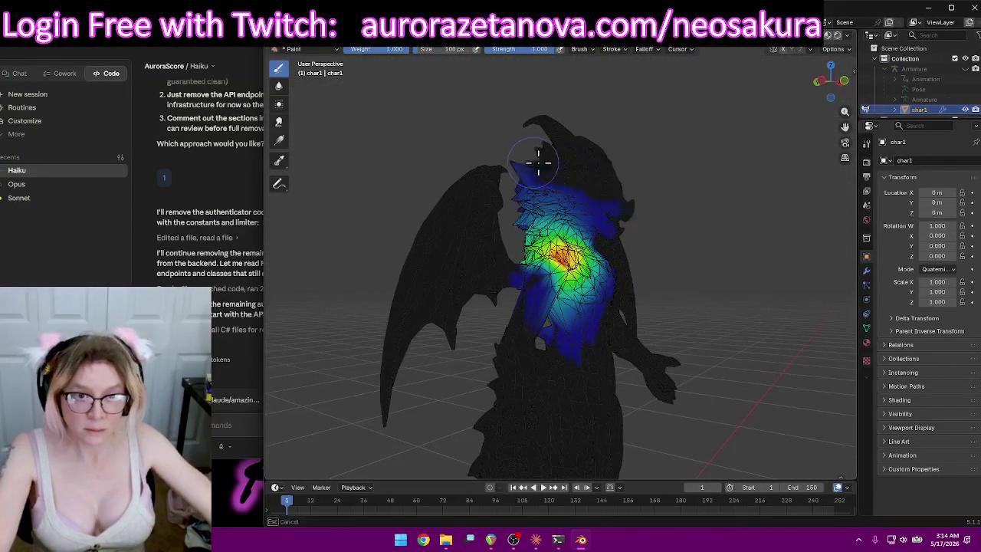
Paint RightShoulder weight across the chest, upper torso and top of the shoulder.
{"action": "mouse_move", "coordinate": [519, 162]}
{"action": "left_mouse_down"}
{"action": "mouse_move", "coordinate": [635, 219]}
{"action": "mouse_move", "coordinate": [554, 190]}
{"action": "mouse_move", "coordinate": [603, 230]}
{"action": "left_mouse_up"}
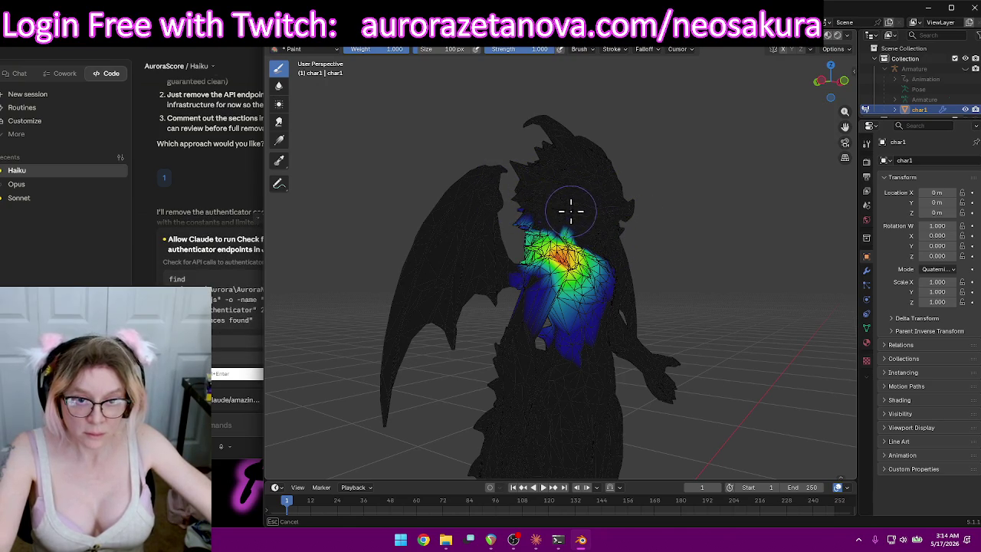
{"action": "middle_click_drag", "start_coordinate": [573, 186], "coordinate": [363, 271]}
{"action": "mouse_move", "coordinate": [280, 363]}
{"action": "middle_mouse_down"}
{"action": "mouse_move", "coordinate": [473, 295]}
{"action": "mouse_move", "coordinate": [655, 257]}
{"action": "middle_mouse_up"}
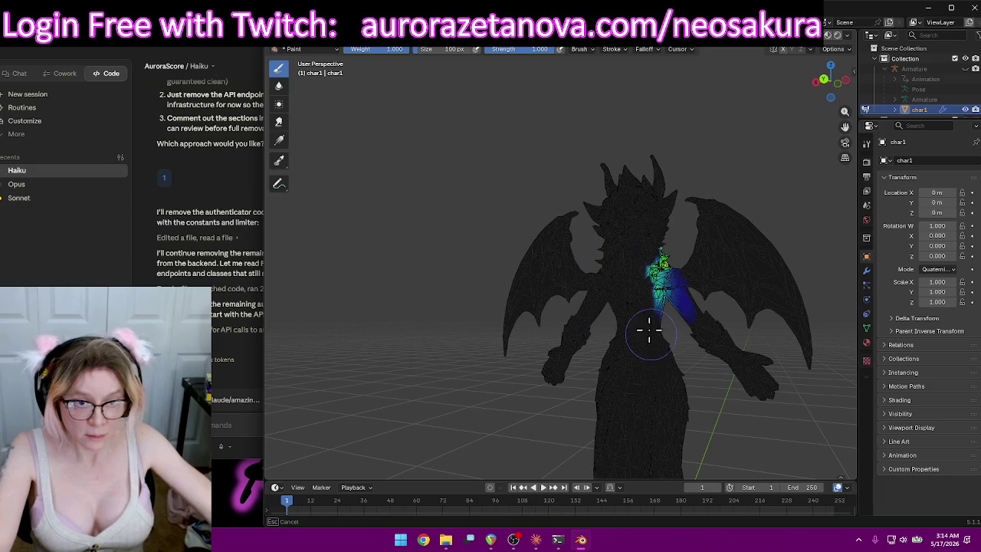
{"action": "mouse_move", "coordinate": [624, 261]}
{"action": "middle_mouse_down"}
{"action": "mouse_move", "coordinate": [705, 234]}
{"action": "mouse_move", "coordinate": [653, 259]}
{"action": "mouse_move", "coordinate": [554, 261]}
{"action": "mouse_move", "coordinate": [667, 272]}
{"action": "middle_mouse_up"}
{"action": "left_click_drag", "start_coordinate": [659, 230], "coordinate": [636, 272]}
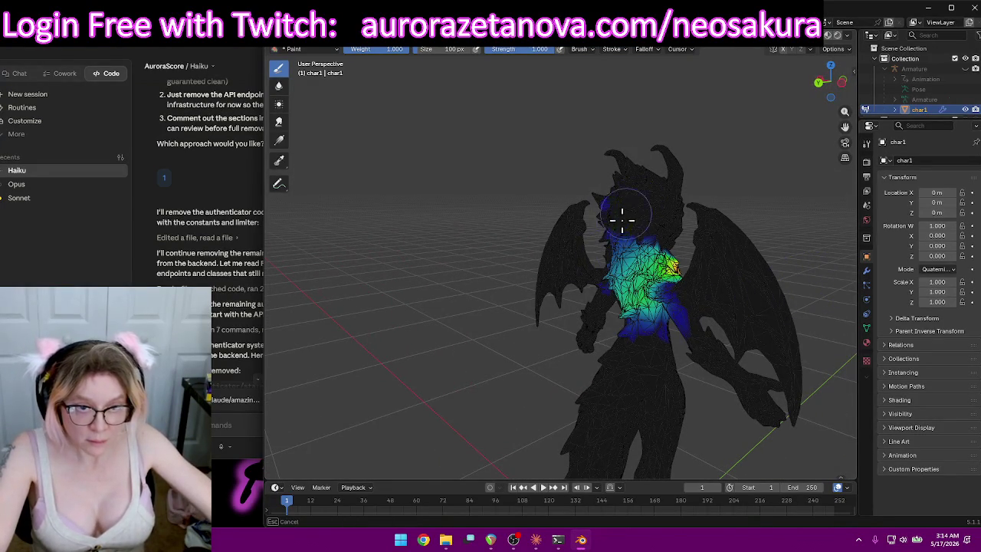
{"action": "mouse_move", "coordinate": [679, 361]}
{"action": "middle_mouse_down"}
{"action": "mouse_move", "coordinate": [650, 357]}
{"action": "mouse_move", "coordinate": [619, 204]}
{"action": "middle_mouse_up"}
{"action": "mouse_move", "coordinate": [613, 316]}
{"action": "middle_mouse_down"}
{"action": "mouse_move", "coordinate": [536, 335]}
{"action": "mouse_move", "coordinate": [569, 354]}
{"action": "middle_mouse_up"}
{"action": "scroll", "coordinate": [582, 337], "scroll_direction": "up", "scroll_amount": 5}
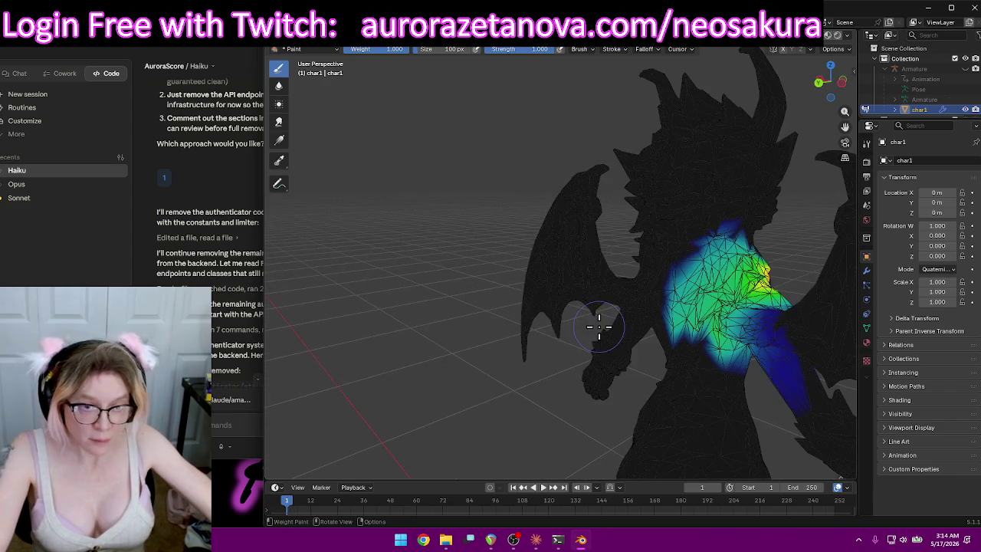
{"action": "mouse_move", "coordinate": [749, 213]}
{"action": "middle_mouse_down"}
{"action": "mouse_move", "coordinate": [749, 176]}
{"action": "mouse_move", "coordinate": [689, 142]}
{"action": "middle_mouse_up"}
{"action": "left_click_drag", "start_coordinate": [690, 141], "coordinate": [688, 152]}
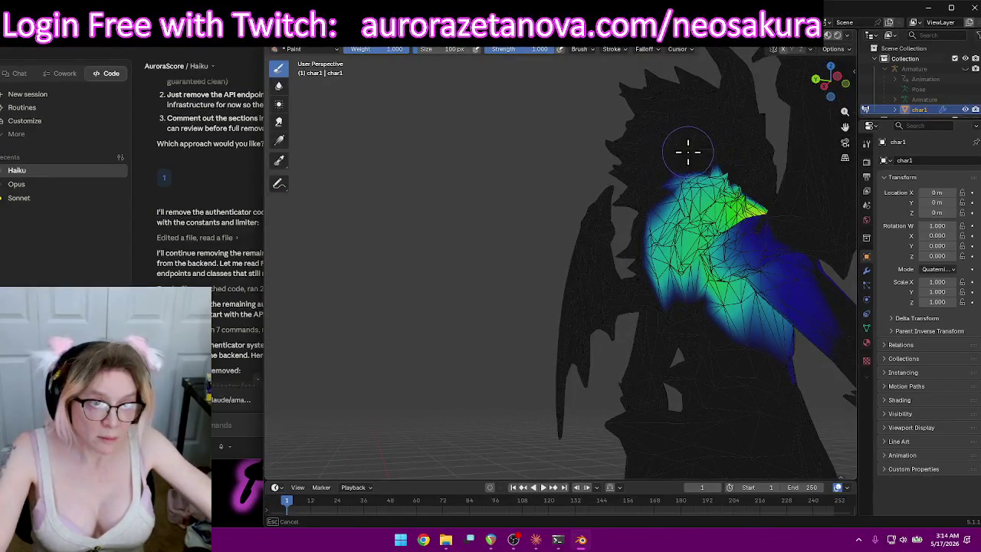
{"action": "mouse_move", "coordinate": [685, 155]}
{"action": "middle_mouse_down"}
{"action": "mouse_move", "coordinate": [740, 164]}
{"action": "mouse_move", "coordinate": [575, 167]}
{"action": "mouse_move", "coordinate": [532, 197]}
{"action": "mouse_move", "coordinate": [513, 282]}
{"action": "mouse_move", "coordinate": [617, 256]}
{"action": "mouse_move", "coordinate": [633, 265]}
{"action": "middle_mouse_up"}
Paint full weight over the shoulder and down its side, fading toward the arm and chest.
{"action": "scroll", "coordinate": [613, 260], "scroll_direction": "up", "scroll_amount": 3}
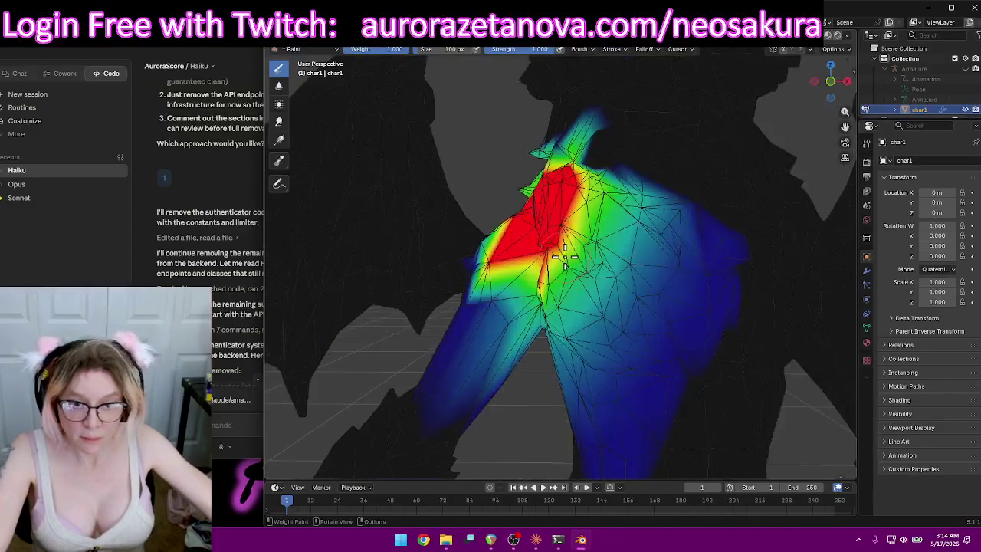
{"action": "scroll", "coordinate": [538, 258], "scroll_direction": "up", "scroll_amount": 3}
{"action": "mouse_move", "coordinate": [549, 269]}
{"action": "left_mouse_down"}
{"action": "mouse_move", "coordinate": [600, 242]}
{"action": "mouse_move", "coordinate": [607, 284]}
{"action": "mouse_move", "coordinate": [613, 153]}
{"action": "mouse_move", "coordinate": [580, 123]}
{"action": "mouse_move", "coordinate": [538, 158]}
{"action": "left_mouse_up"}
{"action": "mouse_move", "coordinate": [505, 164]}
{"action": "middle_mouse_down"}
{"action": "mouse_move", "coordinate": [711, 238]}
{"action": "mouse_move", "coordinate": [517, 192]}
{"action": "middle_mouse_up"}
{"action": "mouse_move", "coordinate": [489, 232]}
{"action": "left_mouse_down"}
{"action": "mouse_move", "coordinate": [460, 227]}
{"action": "mouse_move", "coordinate": [517, 234]}
{"action": "left_mouse_up"}
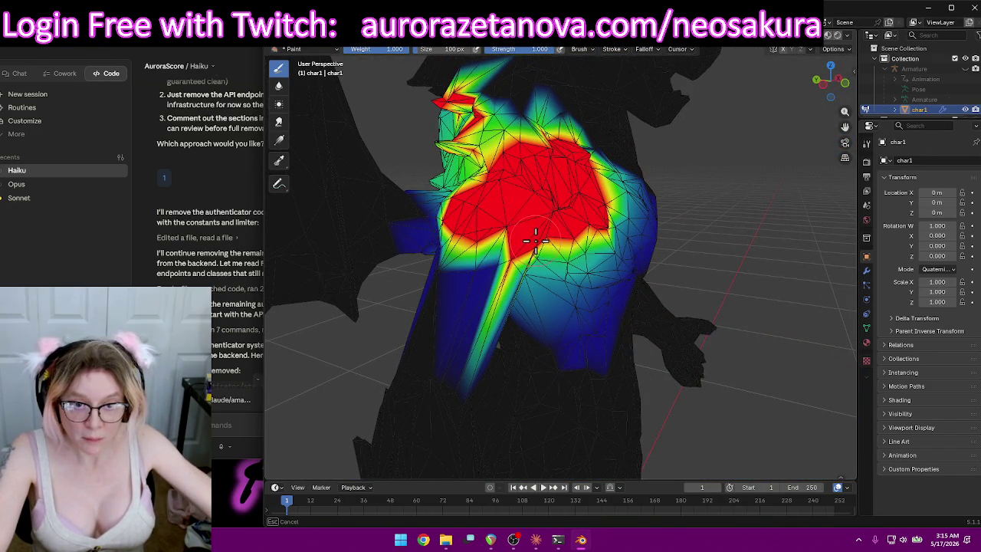
{"action": "mouse_move", "coordinate": [492, 158]}
{"action": "left_mouse_down"}
{"action": "mouse_move", "coordinate": [494, 173]}
{"action": "mouse_move", "coordinate": [506, 140]}
{"action": "left_mouse_up"}
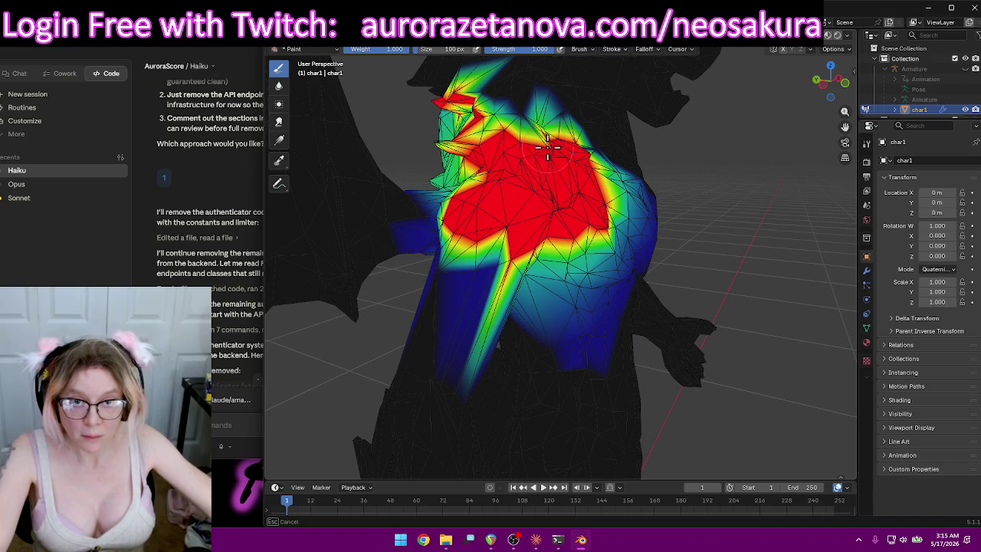
{"action": "middle_click_drag", "start_coordinate": [462, 181], "coordinate": [683, 250]}
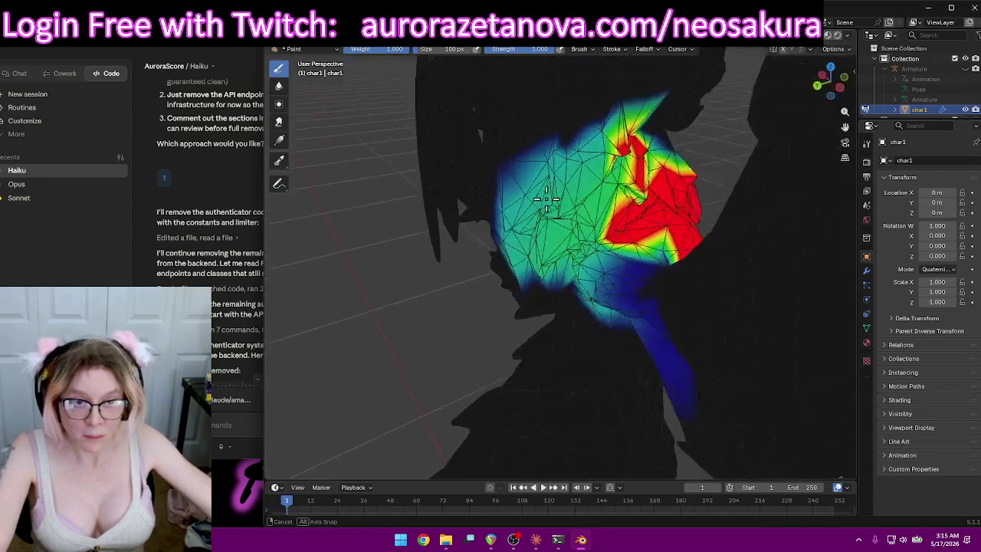
{"action": "mouse_move", "coordinate": [683, 250]}
{"action": "left_mouse_down"}
{"action": "mouse_move", "coordinate": [636, 249]}
{"action": "mouse_move", "coordinate": [633, 276]}
{"action": "mouse_move", "coordinate": [666, 260]}
{"action": "mouse_move", "coordinate": [687, 265]}
{"action": "mouse_move", "coordinate": [636, 294]}
{"action": "mouse_move", "coordinate": [609, 256]}
{"action": "left_mouse_up"}
{"action": "mouse_move", "coordinate": [635, 218]}
{"action": "left_mouse_down"}
{"action": "mouse_move", "coordinate": [657, 192]}
{"action": "mouse_move", "coordinate": [629, 207]}
{"action": "left_mouse_up"}
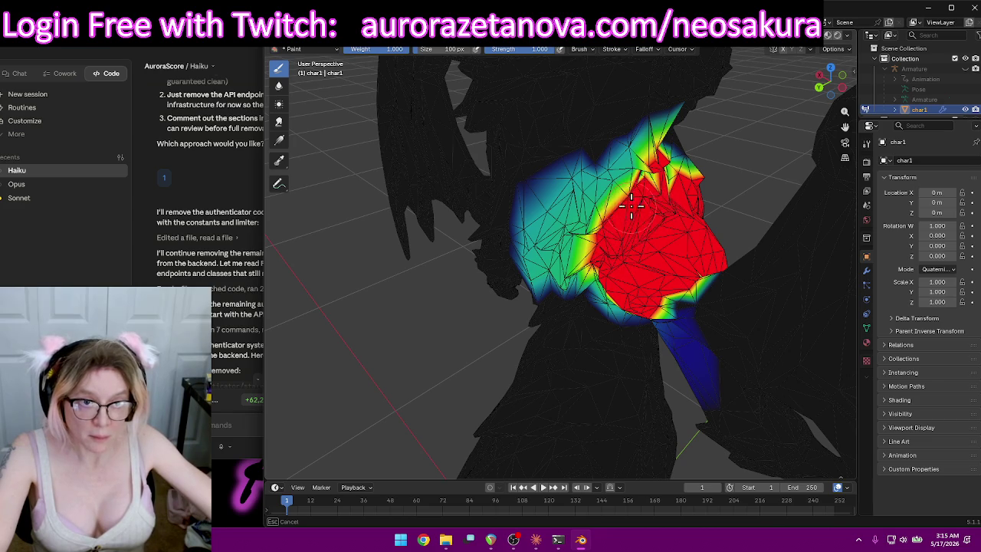
{"action": "mouse_move", "coordinate": [648, 181]}
{"action": "middle_mouse_down"}
{"action": "mouse_move", "coordinate": [717, 191]}
{"action": "mouse_move", "coordinate": [467, 130]}
{"action": "middle_mouse_up"}
{"action": "left_click_drag", "start_coordinate": [467, 130], "coordinate": [421, 108]}
{"action": "scroll", "coordinate": [566, 126], "scroll_direction": "down", "scroll_amount": 5}
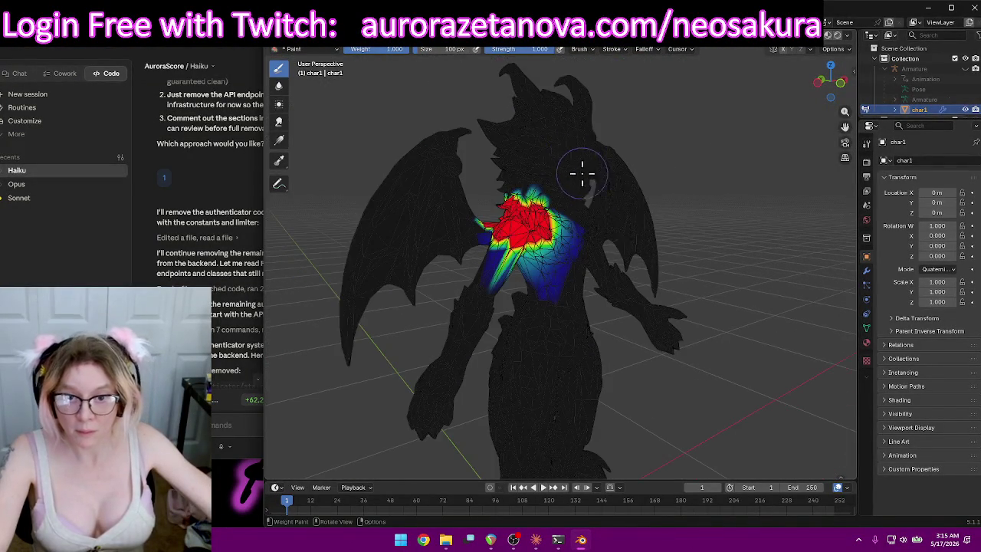
At strength 0.396, paint the wing beside the shoulder with partial weight, strongest at its top.
{"action": "left_click_drag", "start_coordinate": [537, 49], "coordinate": [536, 49]}
{"action": "mouse_move", "coordinate": [357, 303]}
{"action": "left_mouse_down"}
{"action": "mouse_move", "coordinate": [432, 142]}
{"action": "mouse_move", "coordinate": [404, 185]}
{"action": "left_mouse_up"}
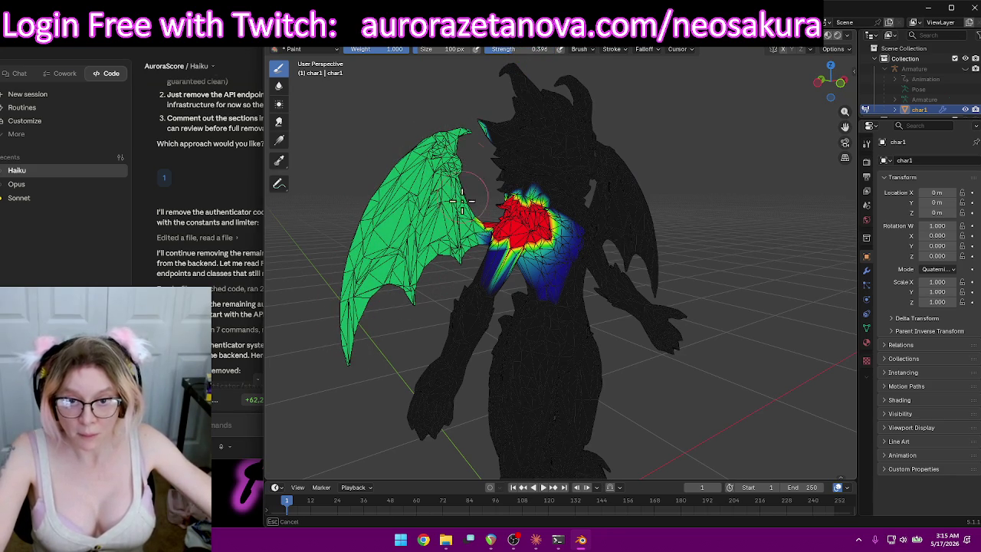
{"action": "middle_click_drag", "start_coordinate": [478, 239], "coordinate": [674, 222]}
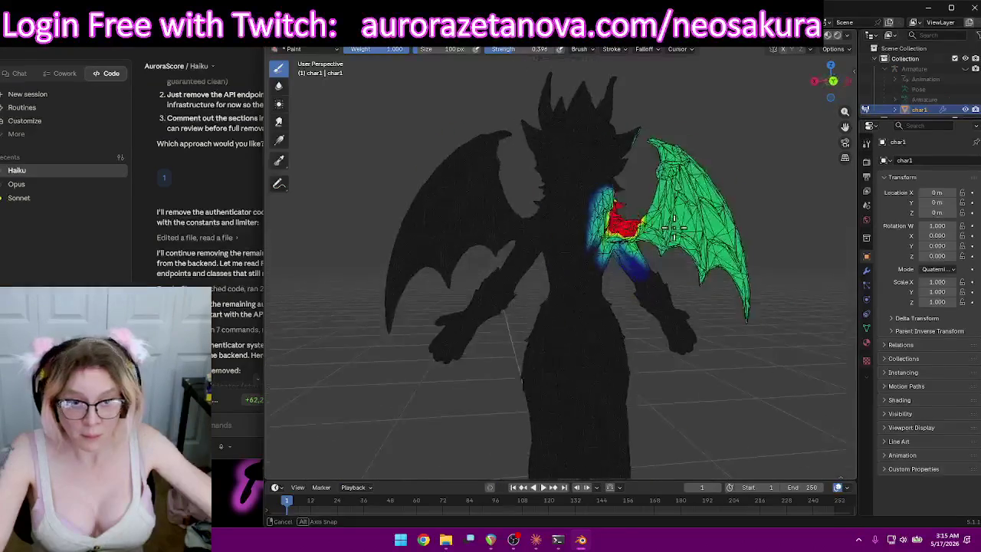
{"action": "mouse_move", "coordinate": [694, 223]}
{"action": "left_mouse_down"}
{"action": "mouse_move", "coordinate": [630, 227]}
{"action": "mouse_move", "coordinate": [667, 176]}
{"action": "mouse_move", "coordinate": [716, 299]}
{"action": "mouse_move", "coordinate": [695, 246]}
{"action": "left_mouse_up"}
{"action": "mouse_move", "coordinate": [651, 131]}
{"action": "left_mouse_down"}
{"action": "mouse_move", "coordinate": [652, 221]}
{"action": "mouse_move", "coordinate": [663, 153]}
{"action": "mouse_move", "coordinate": [674, 222]}
{"action": "mouse_move", "coordinate": [711, 259]}
{"action": "left_mouse_up"}
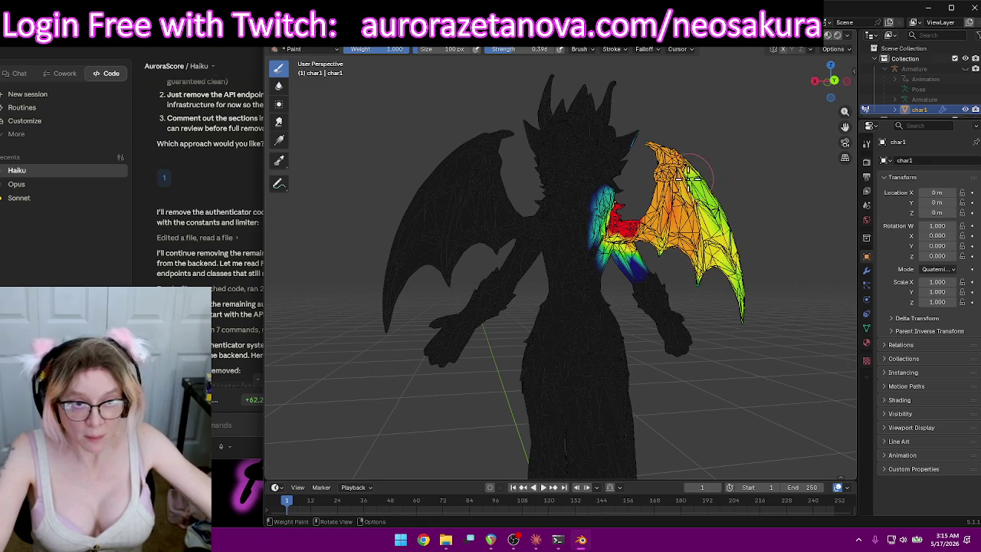
{"action": "left_click_drag", "start_coordinate": [690, 184], "coordinate": [761, 305]}
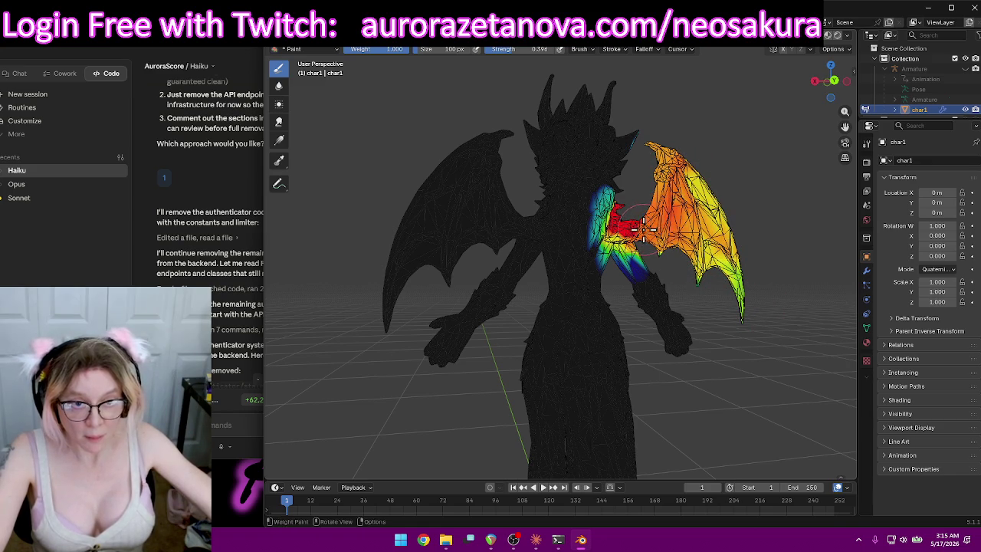
{"action": "middle_click_drag", "start_coordinate": [662, 197], "coordinate": [669, 153]}
{"action": "middle_click_drag", "start_coordinate": [517, 134], "coordinate": [559, 146]}
{"action": "scroll", "coordinate": [618, 222], "scroll_direction": "up", "scroll_amount": 2}
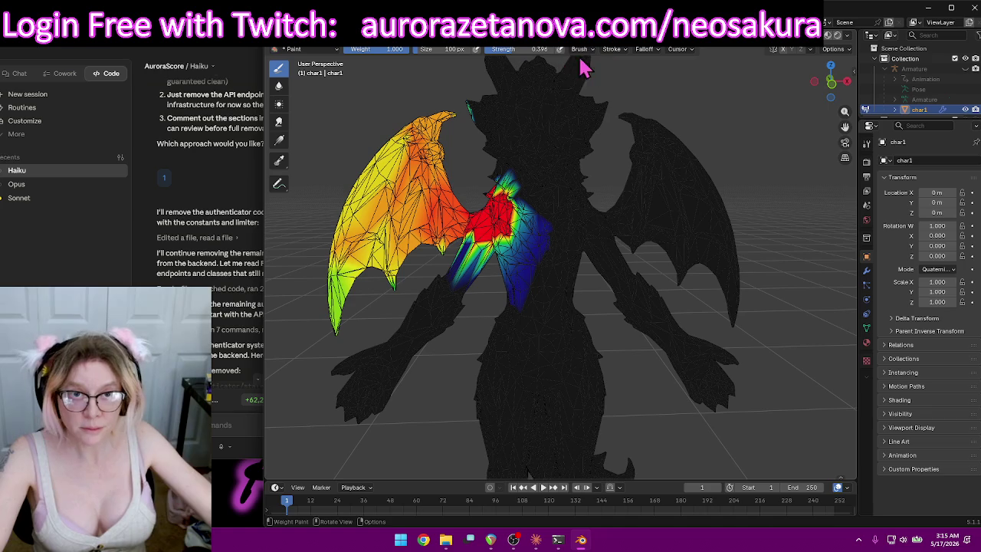
{"action": "left_click", "coordinate": [569, 49]}
Switch to the LeftShoulder vertex group and repaint its weights over the wing.
{"action": "left_click", "coordinate": [537, 62]}
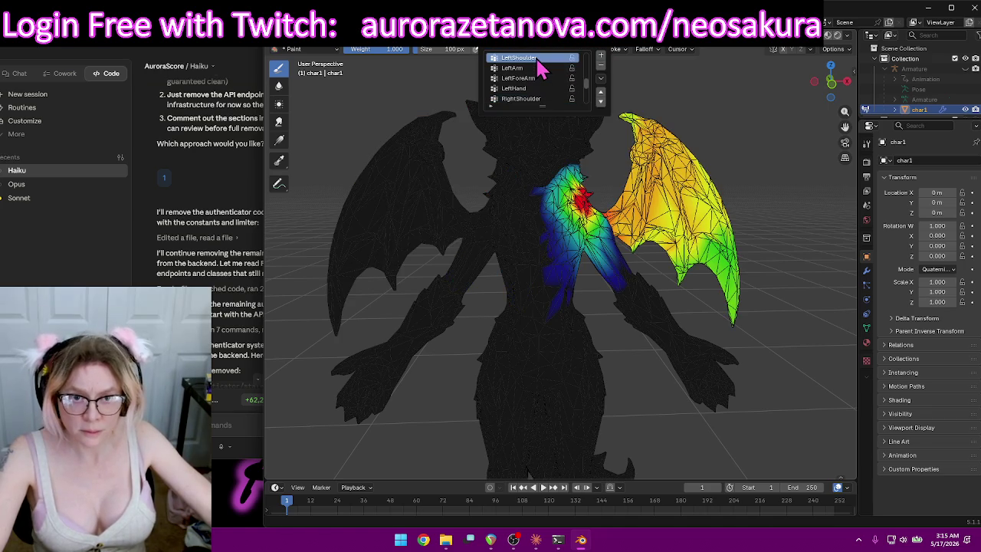
{"action": "left_click_drag", "start_coordinate": [697, 159], "coordinate": [776, 201]}
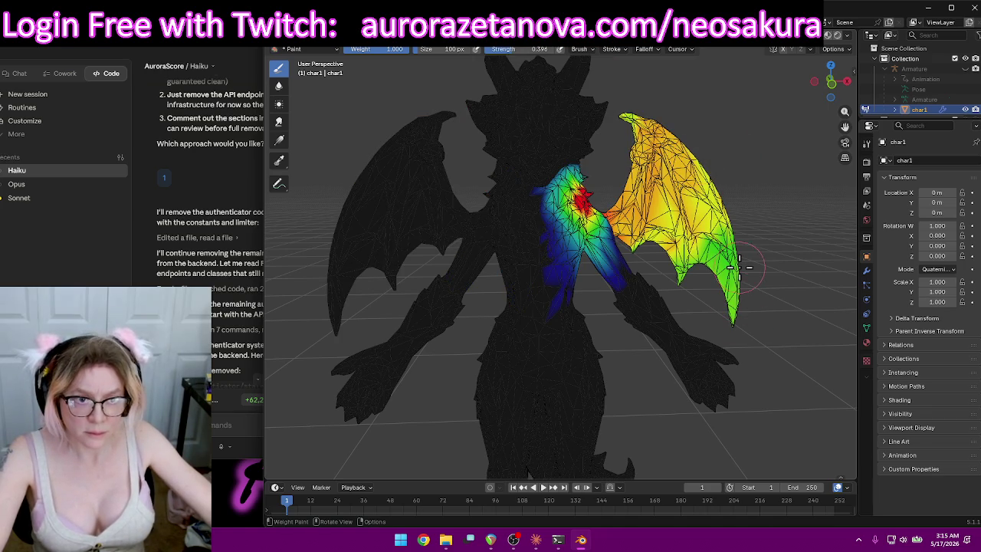
{"action": "middle_click_drag", "start_coordinate": [776, 202], "coordinate": [759, 173]}
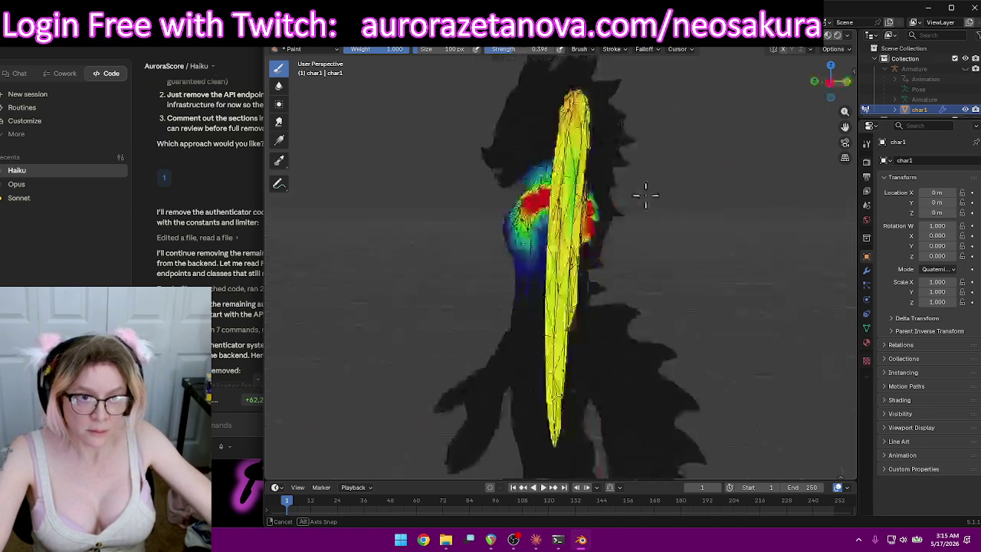
Back on RightShoulder, set strength to 1.000 and paint stronger weight on the wing's spiky tip.
{"action": "left_click", "coordinate": [581, 49]}
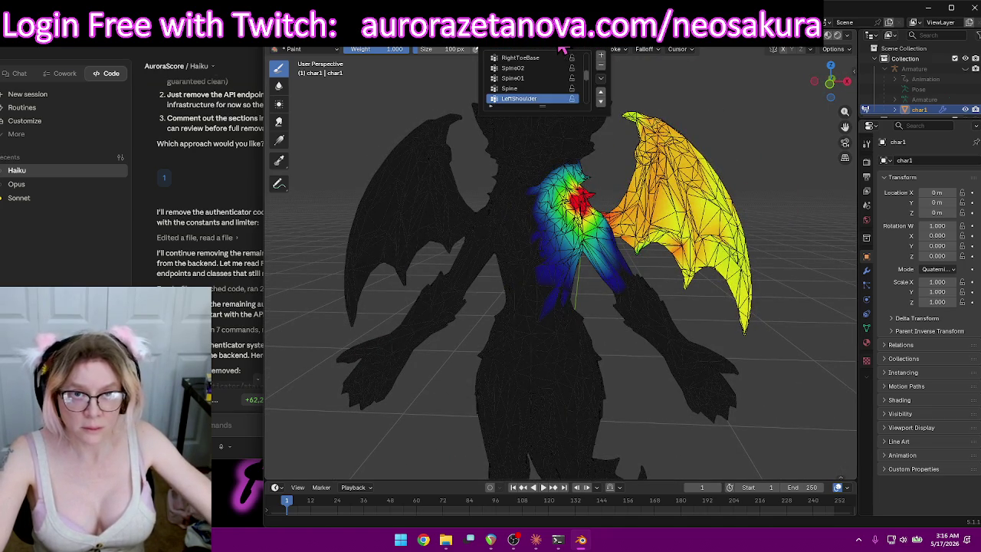
{"action": "scroll", "coordinate": [540, 96], "scroll_direction": "down", "scroll_amount": 2}
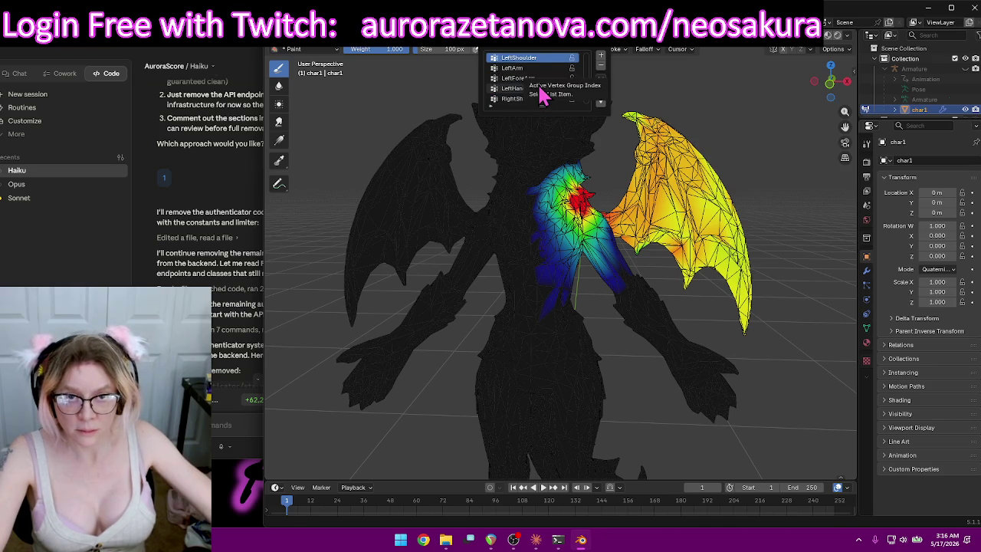
{"action": "left_click", "coordinate": [528, 100]}
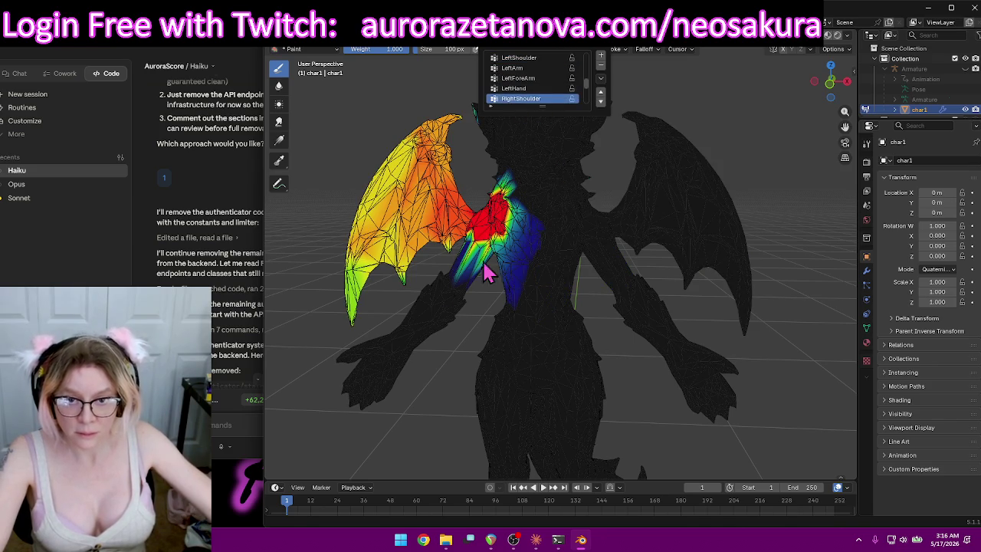
{"action": "right_click", "coordinate": [467, 303]}
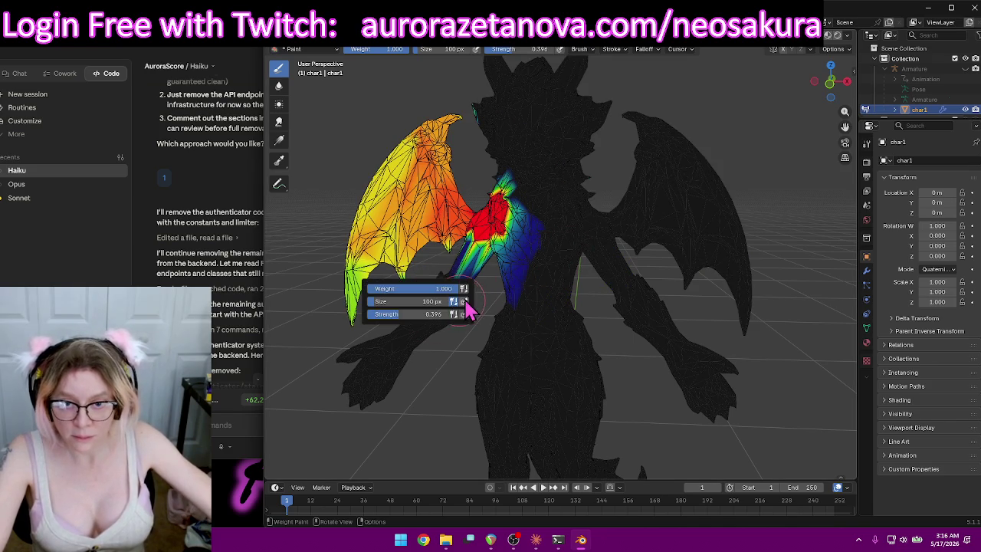
{"action": "mouse_move", "coordinate": [361, 131]}
{"action": "middle_mouse_down"}
{"action": "mouse_move", "coordinate": [565, 109]}
{"action": "mouse_move", "coordinate": [526, 131]}
{"action": "mouse_move", "coordinate": [534, 169]}
{"action": "mouse_move", "coordinate": [500, 159]}
{"action": "mouse_move", "coordinate": [519, 159]}
{"action": "middle_mouse_up"}
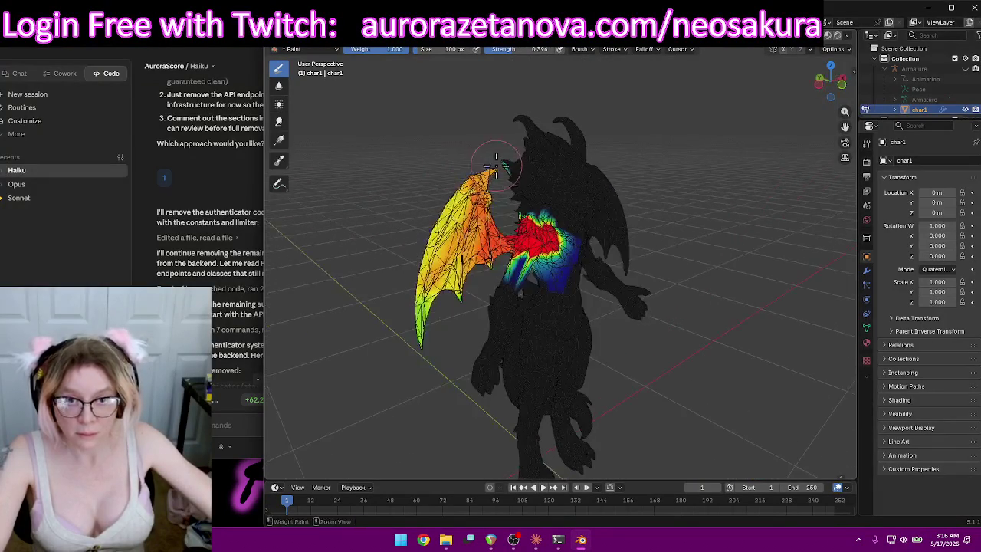
{"action": "scroll", "coordinate": [521, 145], "scroll_direction": "up", "scroll_amount": 4}
{"action": "middle_click_drag", "start_coordinate": [516, 125], "coordinate": [556, 225]}
{"action": "mouse_move", "coordinate": [556, 226]}
{"action": "left_mouse_down"}
{"action": "mouse_move", "coordinate": [530, 213]}
{"action": "mouse_move", "coordinate": [537, 222]}
{"action": "left_mouse_up"}
{"action": "left_click_drag", "start_coordinate": [527, 49], "coordinate": [552, 49]}
{"action": "mouse_move", "coordinate": [506, 189]}
{"action": "left_mouse_down"}
{"action": "mouse_move", "coordinate": [544, 225]}
{"action": "mouse_move", "coordinate": [569, 293]}
{"action": "left_mouse_up"}
{"action": "mouse_move", "coordinate": [569, 293]}
{"action": "middle_mouse_down"}
{"action": "mouse_move", "coordinate": [628, 257]}
{"action": "mouse_move", "coordinate": [674, 253]}
{"action": "mouse_move", "coordinate": [647, 179]}
{"action": "mouse_move", "coordinate": [543, 145]}
{"action": "middle_mouse_up"}
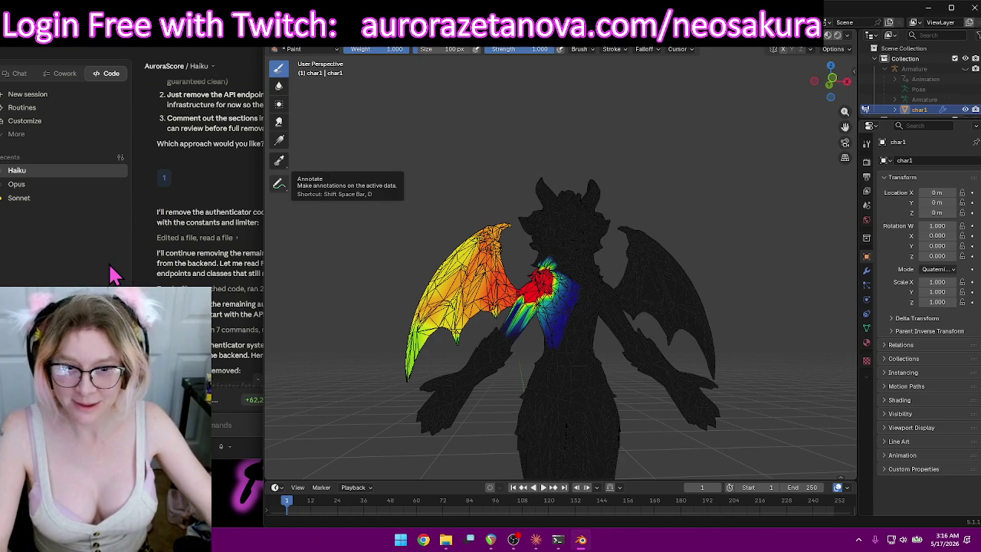
Orbit around the wings, briefly Alt+Tab to the chat app, then select the RightArm vertex group.
{"action": "middle_click_drag", "start_coordinate": [690, 208], "coordinate": [677, 260]}
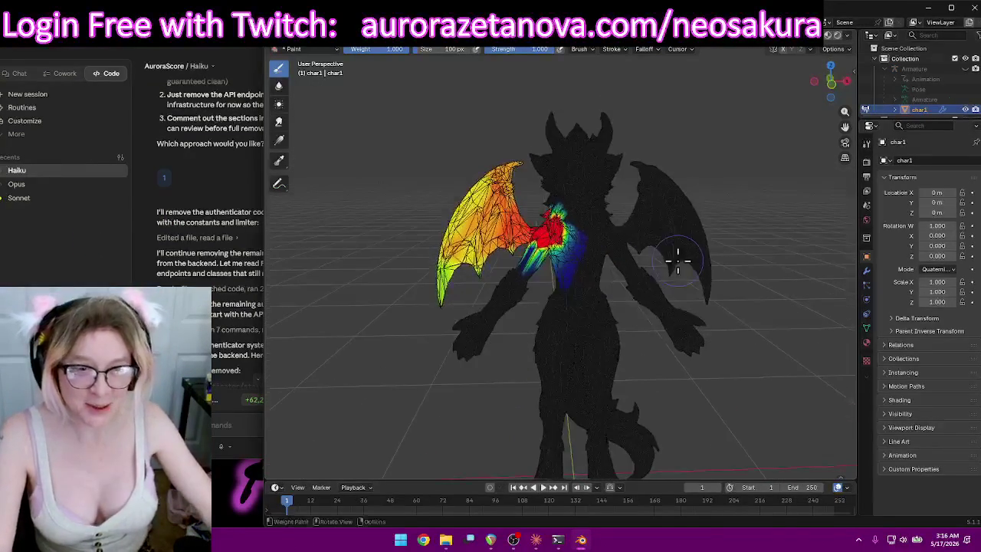
{"action": "scroll", "coordinate": [677, 260], "scroll_direction": "up", "scroll_amount": 4}
{"action": "middle_click_drag", "start_coordinate": [725, 204], "coordinate": [716, 260]}
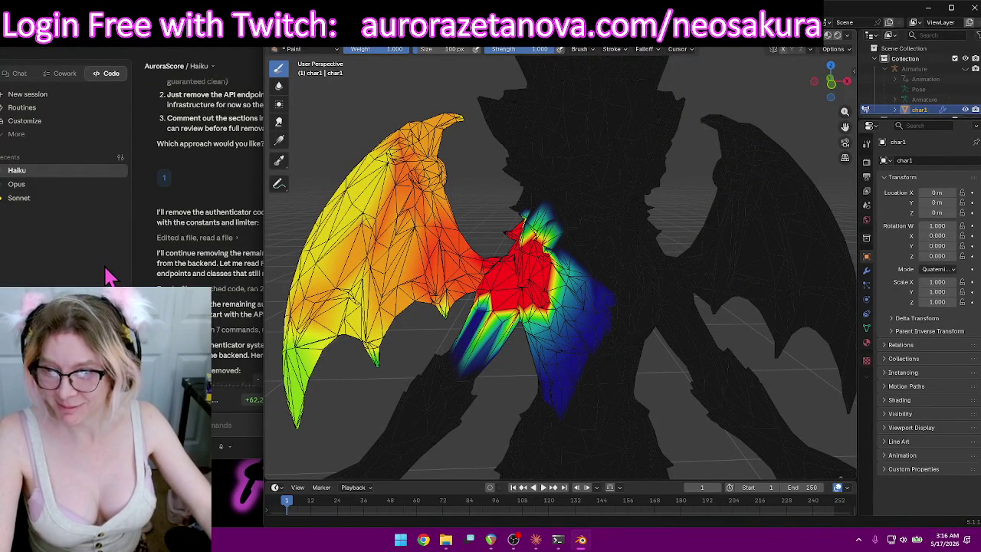
{"action": "scroll", "coordinate": [175, 260], "scroll_direction": "down", "scroll_amount": 5}
{"action": "scroll", "coordinate": [174, 272], "scroll_direction": "down", "scroll_amount": 5}
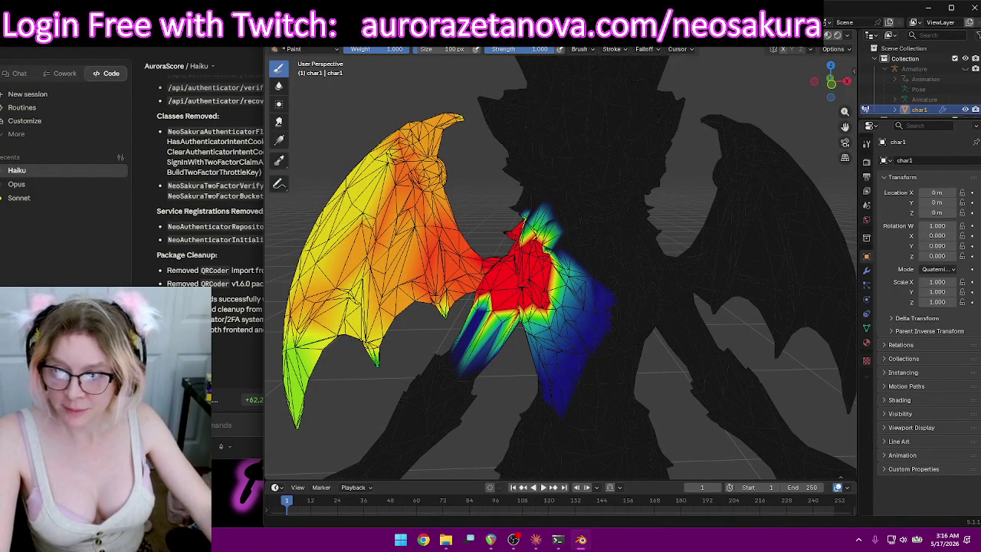
{"action": "key", "text": "alt+Tab"}
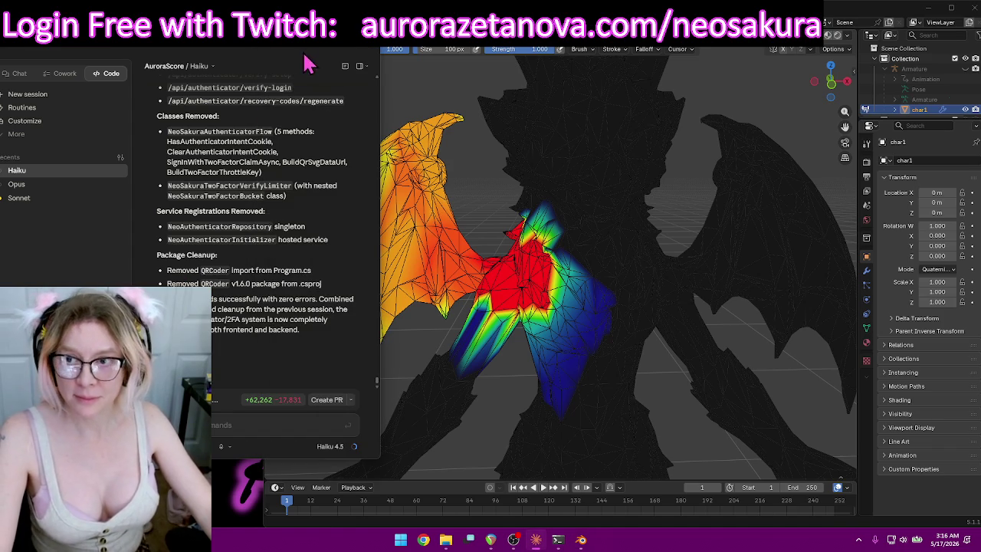
{"action": "key", "text": "alt+Tab"}
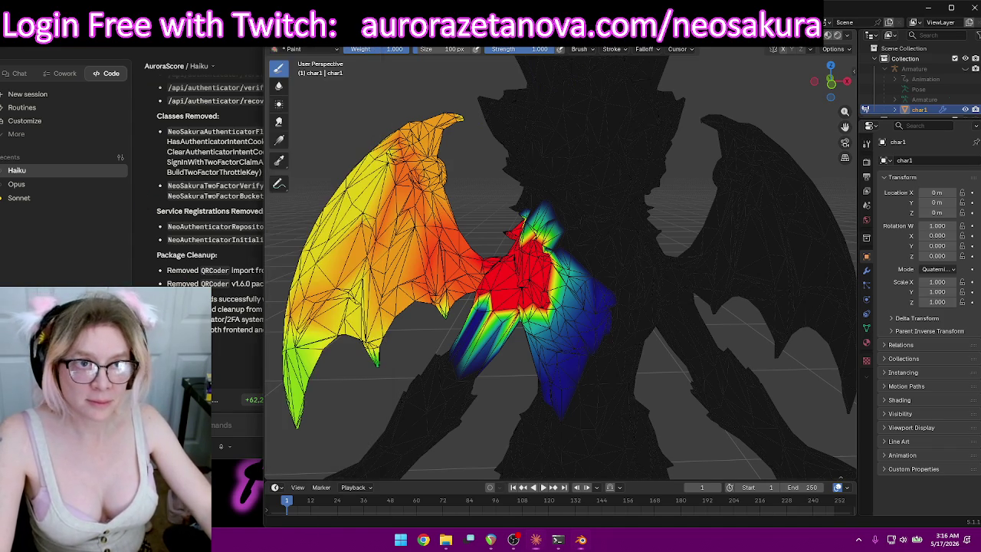
{"action": "mouse_move", "coordinate": [635, 243]}
{"action": "middle_mouse_down"}
{"action": "mouse_move", "coordinate": [695, 257]}
{"action": "mouse_move", "coordinate": [701, 281]}
{"action": "middle_mouse_up"}
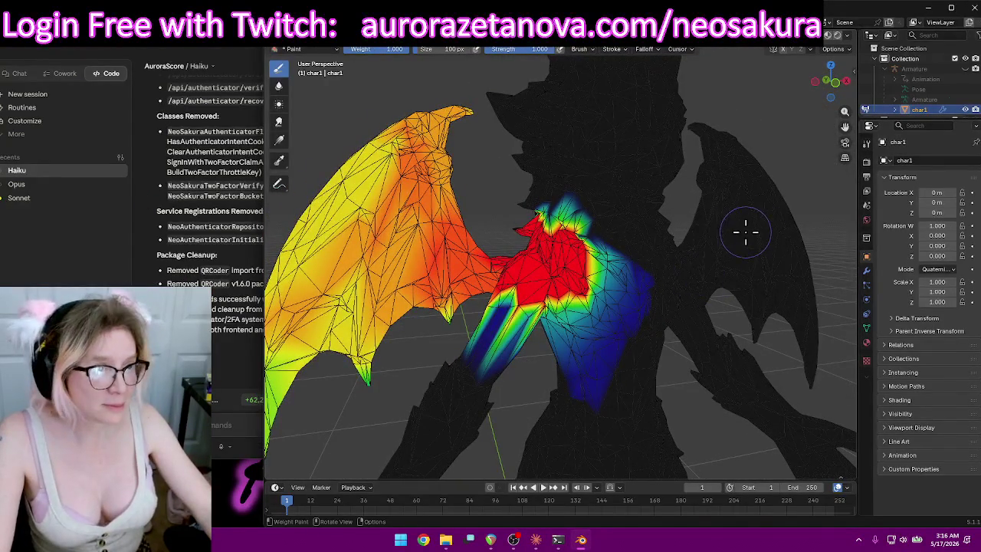
{"action": "left_click", "coordinate": [560, 50]}
{"action": "left_click", "coordinate": [529, 89]}
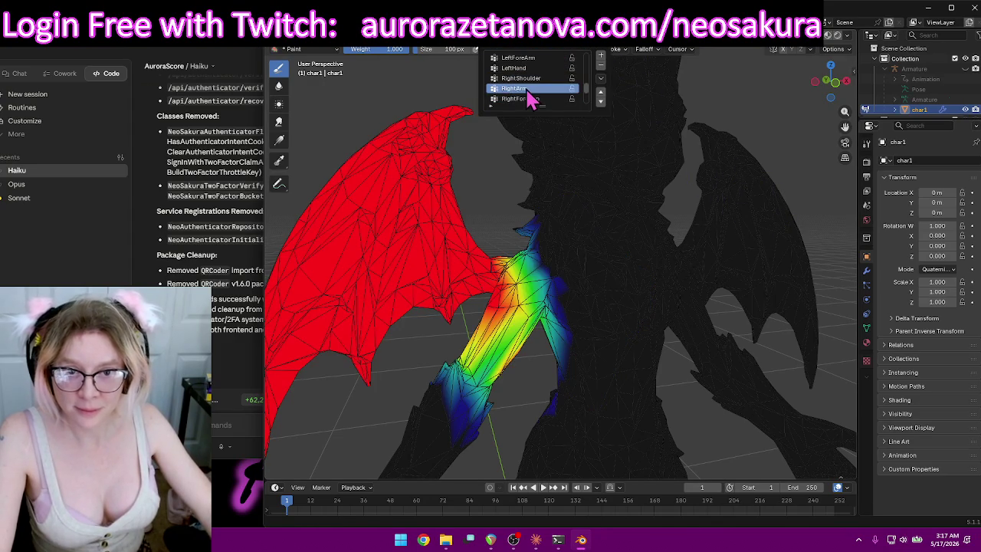
{"action": "middle_click_drag", "start_coordinate": [596, 253], "coordinate": [566, 244]}
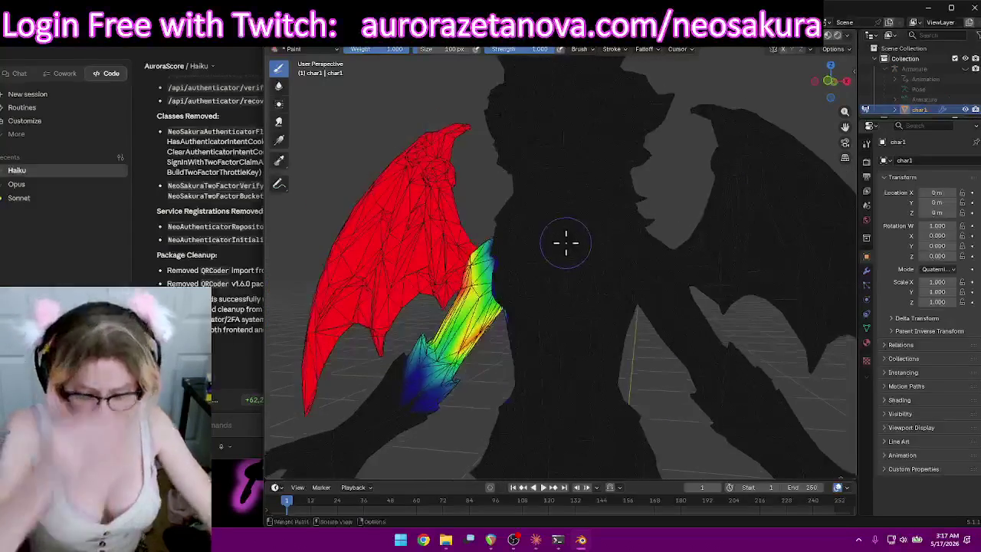
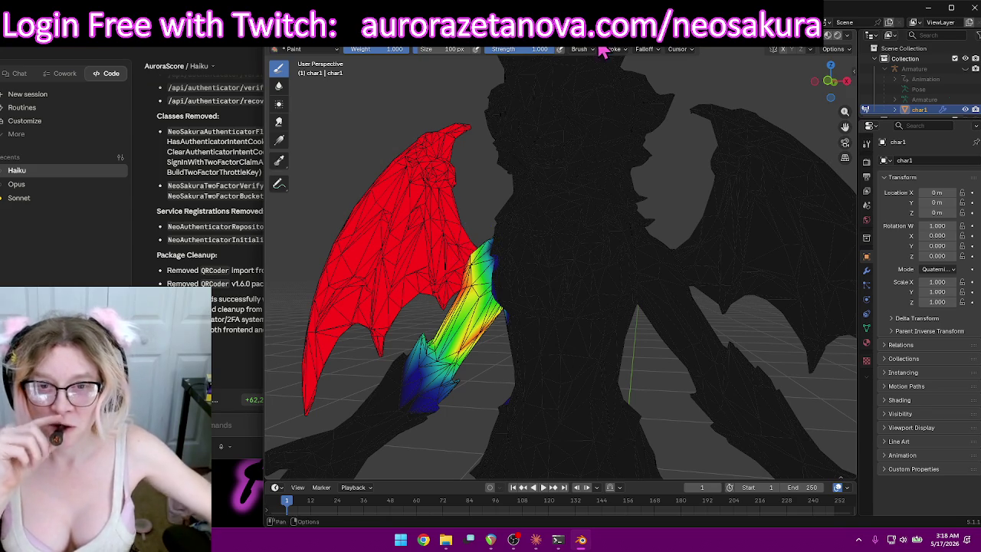
Paint zero RightArm weight over the wing to erase the spilled arm weights.
{"action": "mouse_move", "coordinate": [374, 210]}
{"action": "middle_mouse_down"}
{"action": "mouse_move", "coordinate": [384, 239]}
{"action": "mouse_move", "coordinate": [449, 250]}
{"action": "middle_mouse_up"}
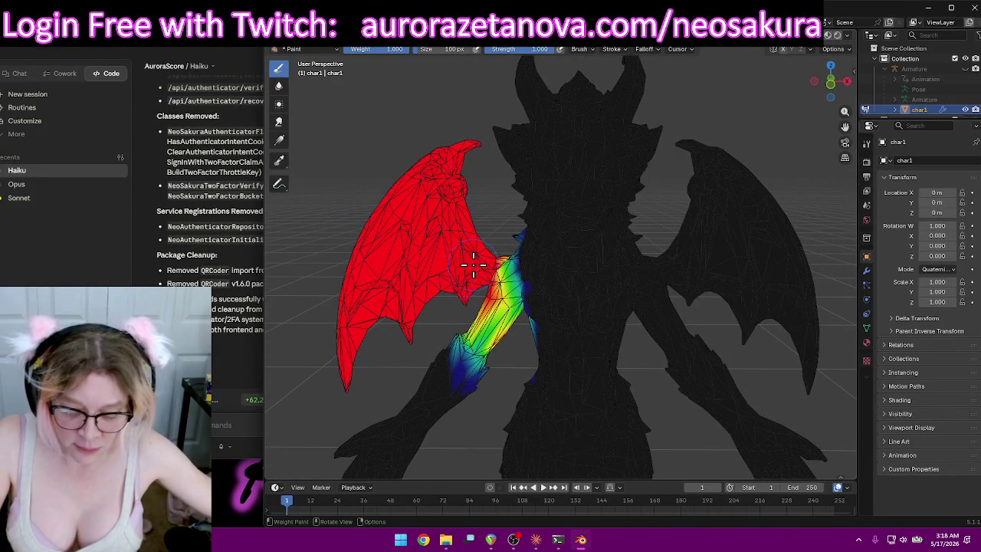
{"action": "mouse_move", "coordinate": [463, 153]}
{"action": "left_mouse_down"}
{"action": "mouse_move", "coordinate": [416, 197]}
{"action": "mouse_move", "coordinate": [350, 296]}
{"action": "mouse_move", "coordinate": [341, 372]}
{"action": "left_mouse_up"}
{"action": "mouse_move", "coordinate": [357, 330]}
{"action": "left_mouse_down"}
{"action": "mouse_move", "coordinate": [416, 237]}
{"action": "mouse_move", "coordinate": [467, 208]}
{"action": "mouse_move", "coordinate": [407, 325]}
{"action": "mouse_move", "coordinate": [438, 267]}
{"action": "mouse_move", "coordinate": [461, 157]}
{"action": "left_mouse_up"}
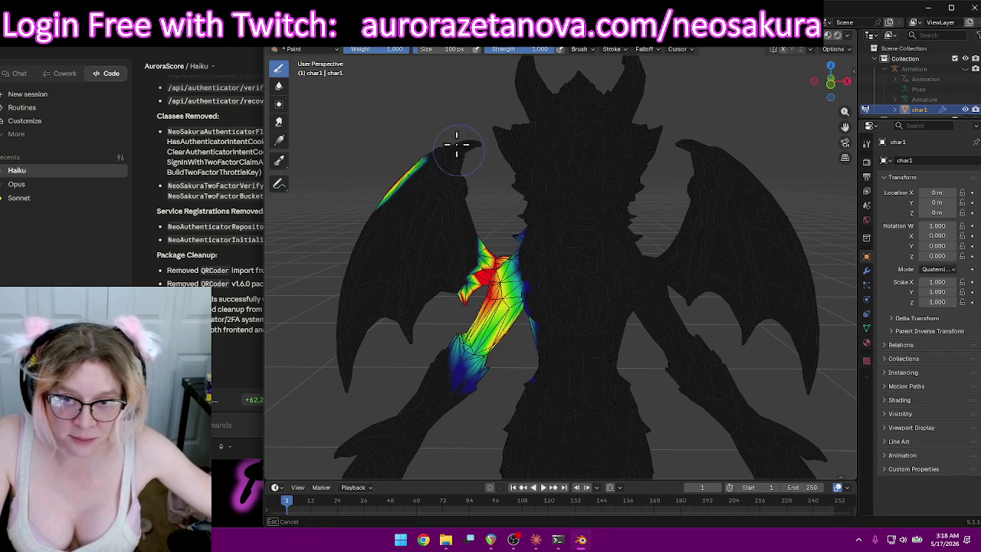
{"action": "mouse_move", "coordinate": [383, 197]}
{"action": "middle_mouse_down"}
{"action": "mouse_move", "coordinate": [620, 171]}
{"action": "mouse_move", "coordinate": [662, 184]}
{"action": "middle_mouse_up"}
{"action": "mouse_move", "coordinate": [661, 184]}
{"action": "left_mouse_down"}
{"action": "mouse_move", "coordinate": [652, 284]}
{"action": "mouse_move", "coordinate": [624, 245]}
{"action": "mouse_move", "coordinate": [679, 226]}
{"action": "left_mouse_up"}
{"action": "mouse_move", "coordinate": [679, 226]}
{"action": "middle_mouse_down"}
{"action": "mouse_move", "coordinate": [675, 265]}
{"action": "mouse_move", "coordinate": [646, 252]}
{"action": "mouse_move", "coordinate": [688, 238]}
{"action": "middle_mouse_up"}
{"action": "scroll", "coordinate": [729, 272], "scroll_direction": "up", "scroll_amount": 3}
{"action": "middle_click_drag", "start_coordinate": [728, 272], "coordinate": [675, 253]}
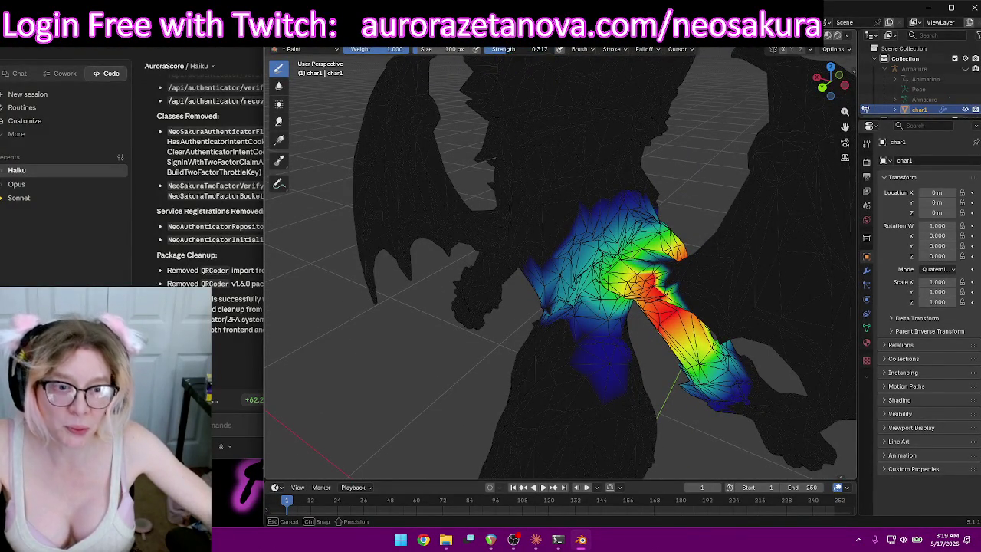
Lower brush strength to about 0.3 and paint full 1.0 weight along the upper arm.
{"action": "left_click", "coordinate": [639, 262]}
{"action": "mouse_move", "coordinate": [665, 299]}
{"action": "middle_mouse_down"}
{"action": "mouse_move", "coordinate": [693, 252]}
{"action": "mouse_move", "coordinate": [590, 287]}
{"action": "mouse_move", "coordinate": [595, 304]}
{"action": "middle_mouse_up"}
{"action": "scroll", "coordinate": [567, 314], "scroll_direction": "down", "scroll_amount": 3}
{"action": "scroll", "coordinate": [538, 320], "scroll_direction": "up", "scroll_amount": 3}
{"action": "mouse_move", "coordinate": [462, 381]}
{"action": "middle_mouse_down"}
{"action": "mouse_move", "coordinate": [482, 372]}
{"action": "mouse_move", "coordinate": [508, 385]}
{"action": "middle_mouse_up"}
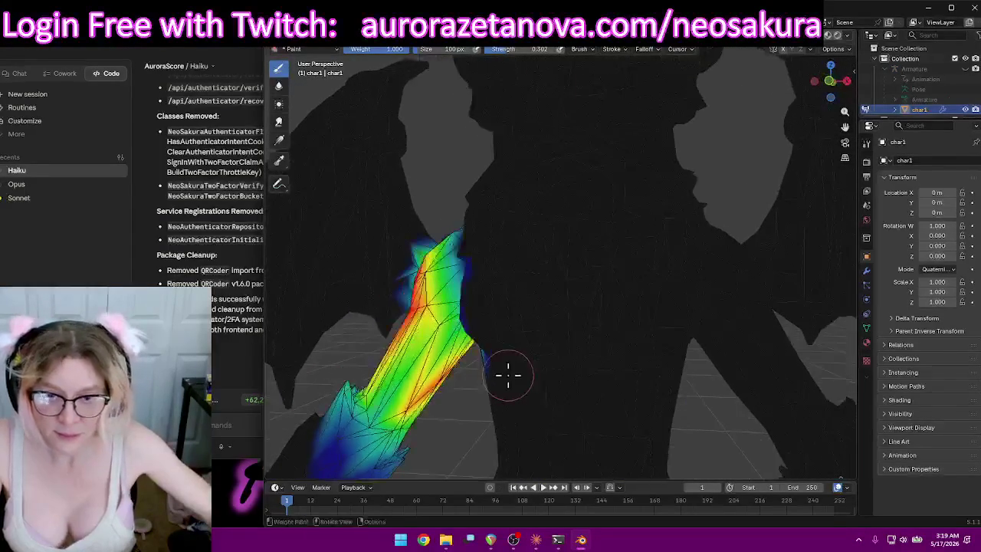
{"action": "middle_click_drag", "start_coordinate": [458, 356], "coordinate": [580, 234], "text": "shift"}
{"action": "left_click_drag", "start_coordinate": [581, 234], "coordinate": [571, 207]}
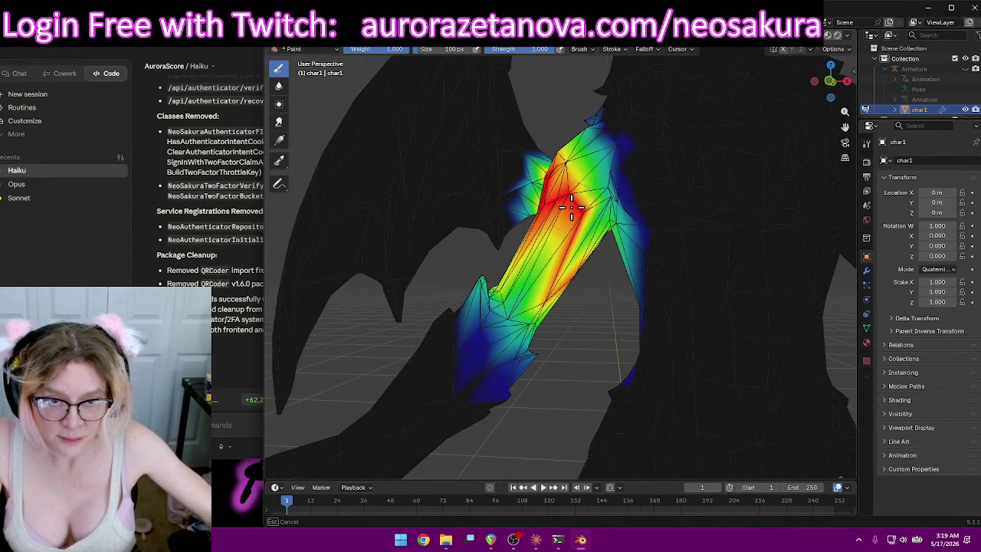
{"action": "mouse_move", "coordinate": [515, 286]}
{"action": "left_mouse_down"}
{"action": "mouse_move", "coordinate": [519, 315]}
{"action": "mouse_move", "coordinate": [534, 318]}
{"action": "left_mouse_up"}
{"action": "mouse_move", "coordinate": [580, 235]}
{"action": "middle_mouse_down"}
{"action": "mouse_move", "coordinate": [580, 274]}
{"action": "mouse_move", "coordinate": [573, 219]}
{"action": "mouse_move", "coordinate": [525, 243]}
{"action": "mouse_move", "coordinate": [620, 225]}
{"action": "mouse_move", "coordinate": [761, 240]}
{"action": "mouse_move", "coordinate": [810, 276]}
{"action": "middle_mouse_up"}
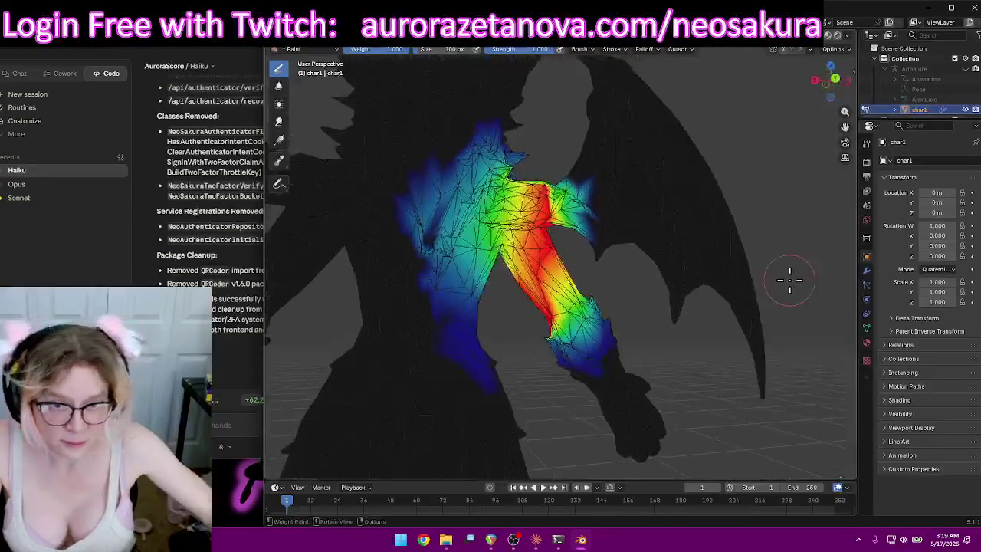
{"action": "left_click_drag", "start_coordinate": [528, 268], "coordinate": [528, 249]}
Paint full RightArm weight over the shoulder joint.
{"action": "mouse_move", "coordinate": [532, 263]}
{"action": "middle_mouse_down"}
{"action": "mouse_move", "coordinate": [517, 238]}
{"action": "mouse_move", "coordinate": [554, 221]}
{"action": "middle_mouse_up"}
{"action": "scroll", "coordinate": [559, 291], "scroll_direction": "up", "scroll_amount": 3}
{"action": "scroll", "coordinate": [538, 316], "scroll_direction": "up", "scroll_amount": 2}
{"action": "mouse_move", "coordinate": [537, 316]}
{"action": "middle_mouse_down"}
{"action": "mouse_move", "coordinate": [565, 329]}
{"action": "mouse_move", "coordinate": [516, 323]}
{"action": "mouse_move", "coordinate": [470, 252]}
{"action": "middle_mouse_up"}
{"action": "left_click_drag", "start_coordinate": [471, 252], "coordinate": [475, 251]}
{"action": "right_click", "coordinate": [472, 278]}
{"action": "right_click", "coordinate": [418, 281]}
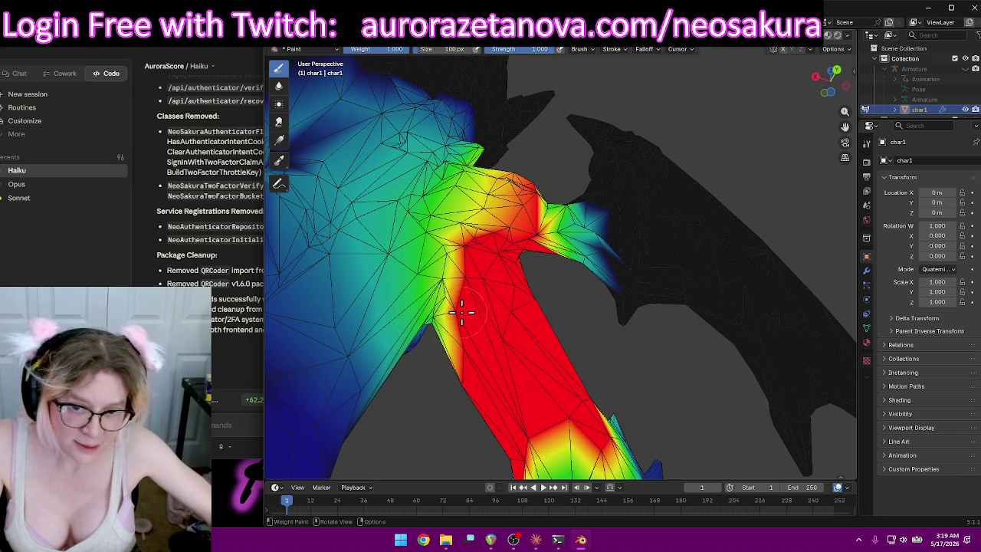
{"action": "mouse_move", "coordinate": [443, 303]}
{"action": "middle_mouse_down"}
{"action": "mouse_move", "coordinate": [460, 299]}
{"action": "mouse_move", "coordinate": [453, 314]}
{"action": "middle_mouse_up"}
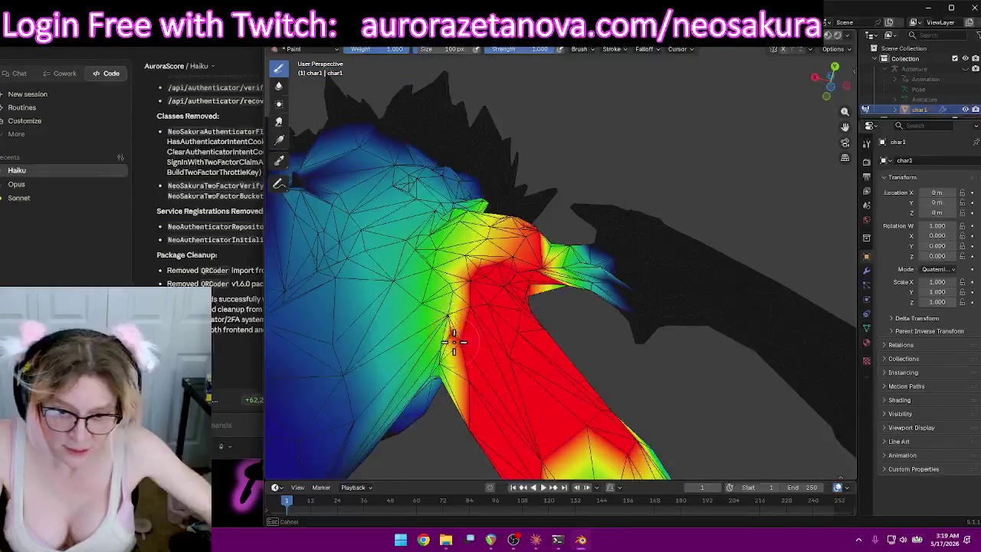
{"action": "left_click_drag", "start_coordinate": [460, 328], "coordinate": [452, 320]}
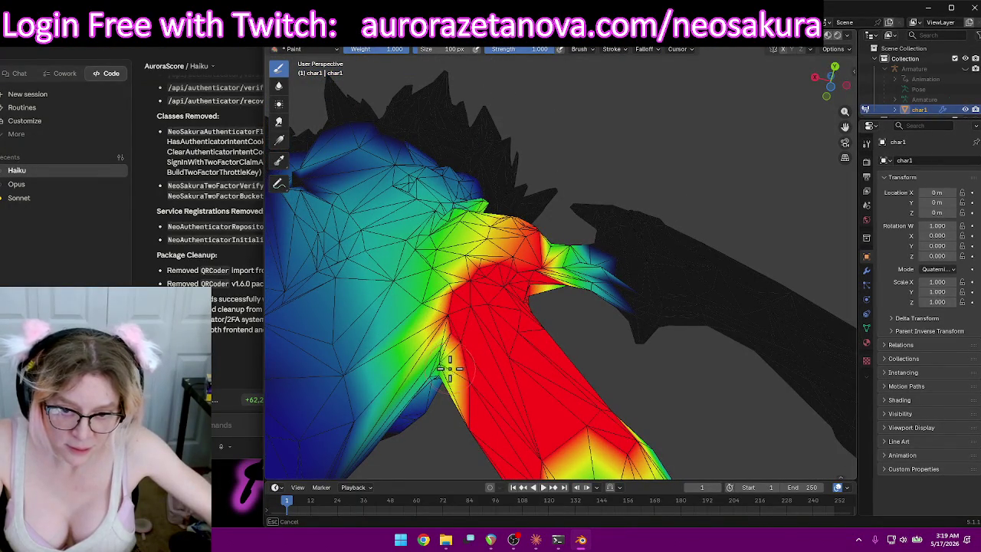
Inspect the shoulder and wing from a new angle and bring up the brush settings.
{"action": "left_click_drag", "start_coordinate": [451, 368], "coordinate": [460, 371]}
{"action": "mouse_move", "coordinate": [519, 376]}
{"action": "middle_mouse_down"}
{"action": "mouse_move", "coordinate": [548, 370]}
{"action": "mouse_move", "coordinate": [483, 267]}
{"action": "mouse_move", "coordinate": [594, 269]}
{"action": "mouse_move", "coordinate": [632, 307]}
{"action": "middle_mouse_up"}
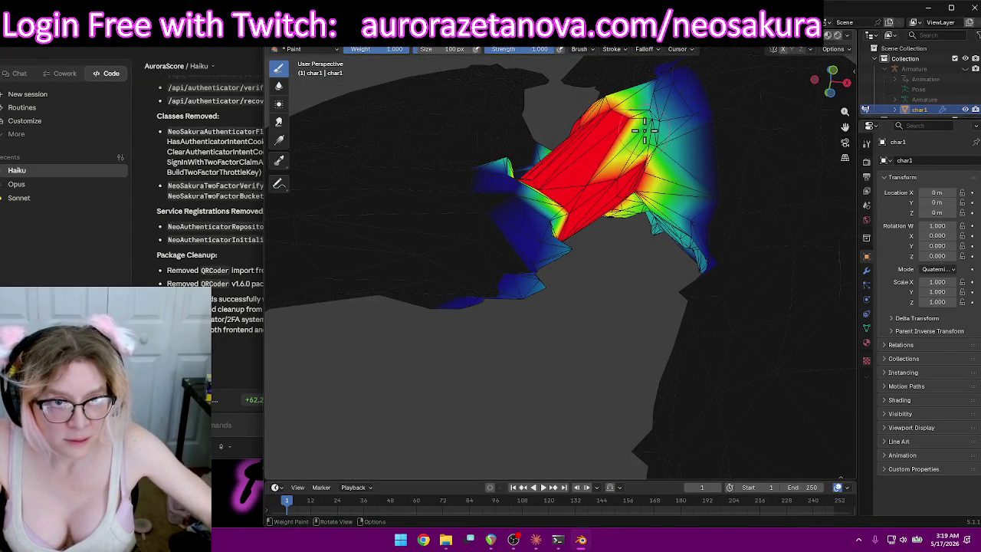
{"action": "scroll", "coordinate": [652, 168], "scroll_direction": "down", "scroll_amount": 3}
{"action": "scroll", "coordinate": [653, 173], "scroll_direction": "down", "scroll_amount": 3}
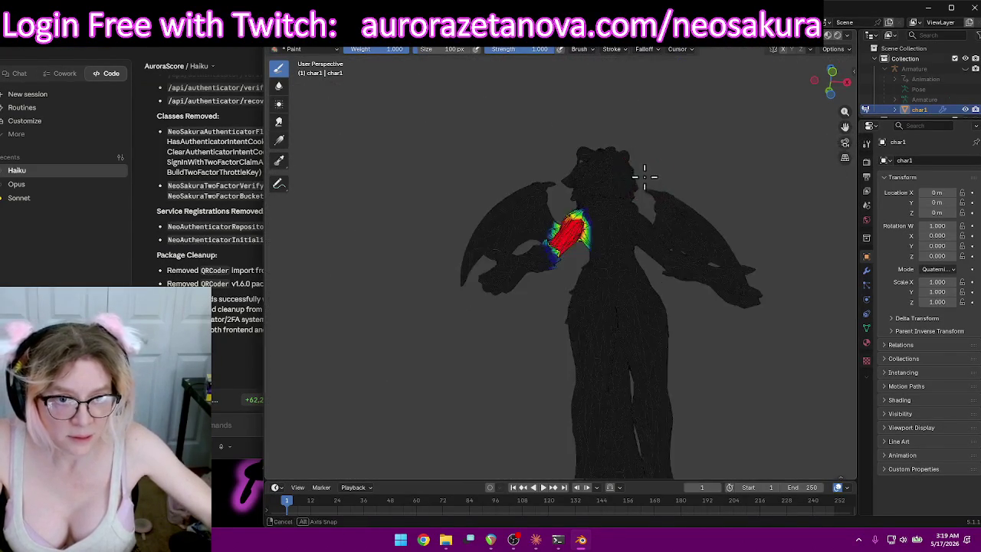
{"action": "scroll", "coordinate": [648, 166], "scroll_direction": "down", "scroll_amount": 2}
{"action": "right_click", "coordinate": [444, 129]}
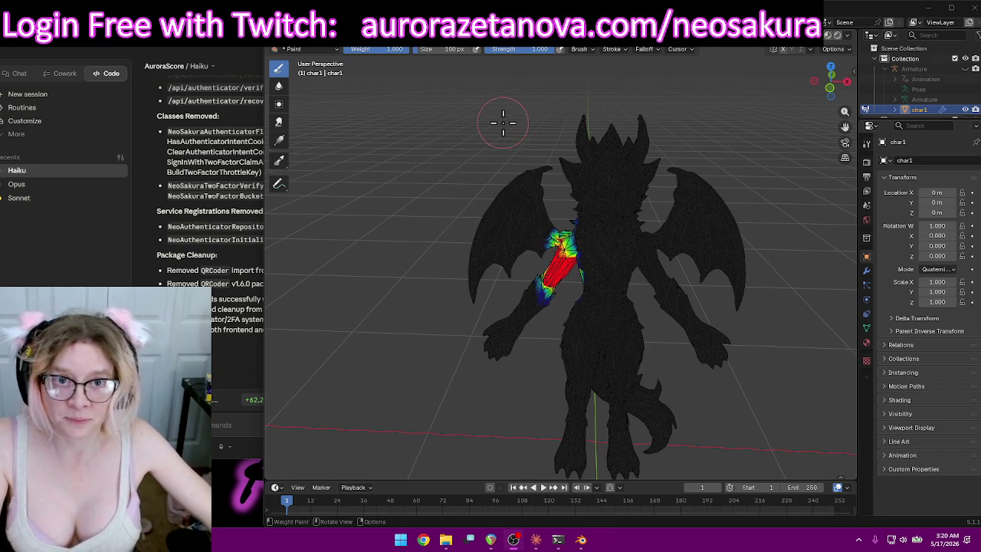
Display the RightForeArm weights and view the forearm from the front.
{"action": "left_click", "coordinate": [555, 49]}
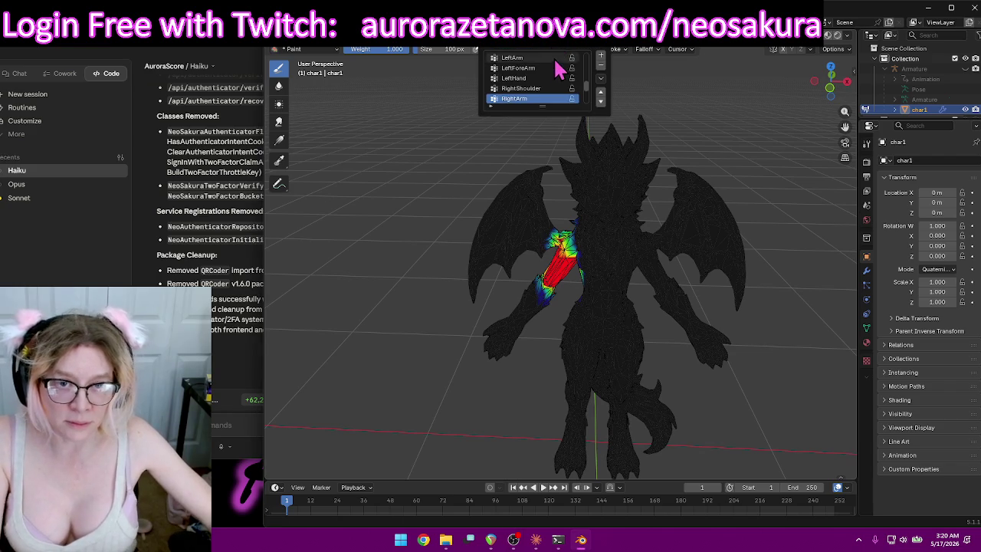
{"action": "scroll", "coordinate": [537, 94], "scroll_direction": "down", "scroll_amount": 2}
{"action": "left_click", "coordinate": [535, 90]}
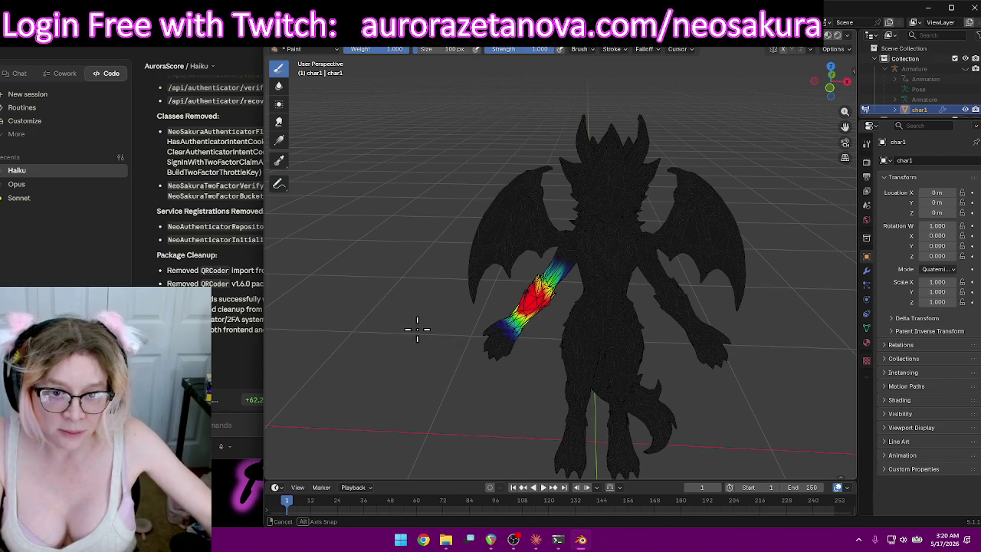
{"action": "middle_click_drag", "start_coordinate": [416, 329], "coordinate": [621, 292]}
Check the RightHand weights, then show the neck group from behind the neck.
{"action": "left_click", "coordinate": [549, 48]}
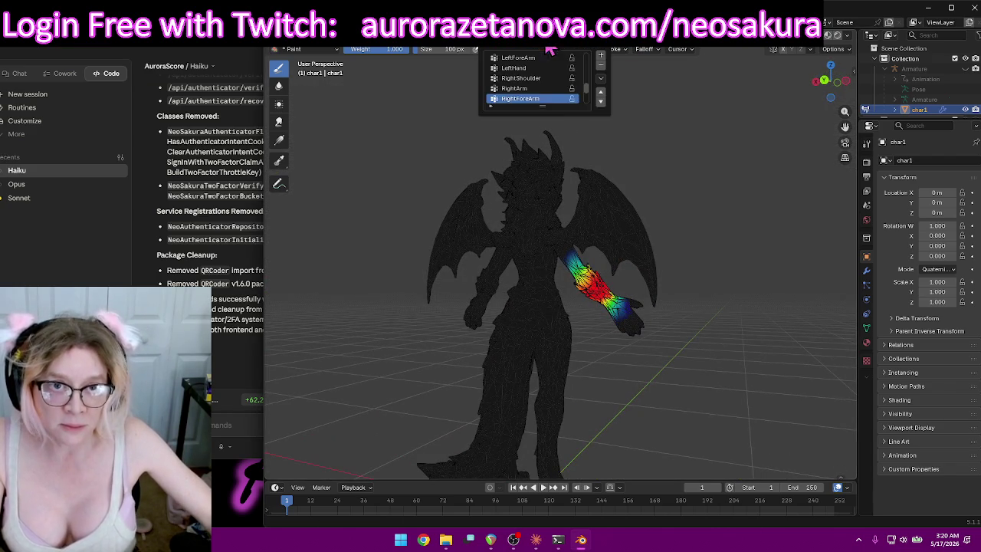
{"action": "left_click", "coordinate": [535, 99]}
{"action": "scroll", "coordinate": [544, 98], "scroll_direction": "up", "scroll_amount": 5}
{"action": "left_click", "coordinate": [530, 98]}
{"action": "mouse_move", "coordinate": [671, 180]}
{"action": "middle_mouse_down"}
{"action": "mouse_move", "coordinate": [624, 157]}
{"action": "mouse_move", "coordinate": [431, 166]}
{"action": "mouse_move", "coordinate": [749, 190]}
{"action": "mouse_move", "coordinate": [683, 186]}
{"action": "mouse_move", "coordinate": [695, 192]}
{"action": "mouse_move", "coordinate": [690, 181]}
{"action": "mouse_move", "coordinate": [635, 252]}
{"action": "mouse_move", "coordinate": [639, 235]}
{"action": "mouse_move", "coordinate": [605, 227]}
{"action": "middle_mouse_up"}
{"action": "scroll", "coordinate": [696, 193], "scroll_direction": "up", "scroll_amount": 5}
Lower the neck weight on the top neck spike.
{"action": "middle_click_drag", "start_coordinate": [560, 191], "coordinate": [664, 208]}
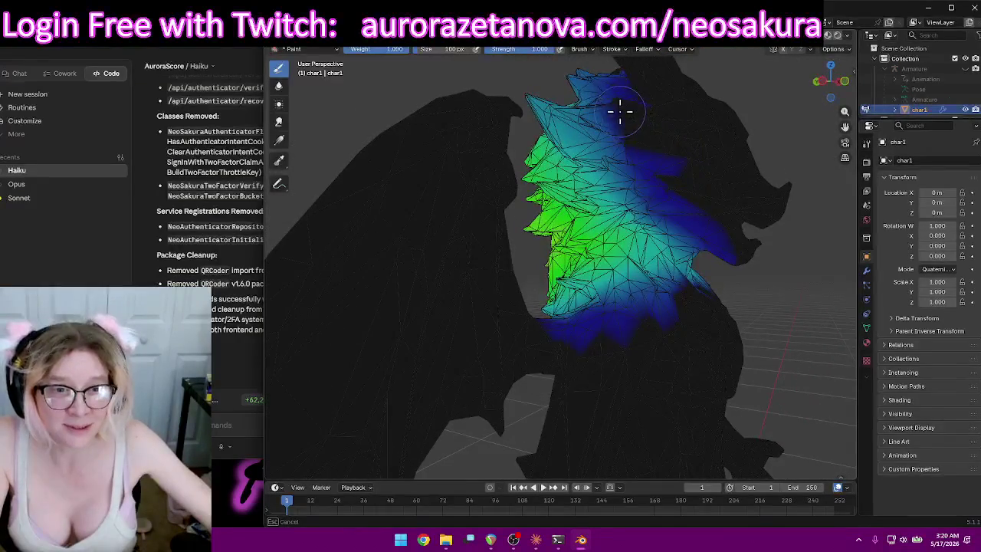
{"action": "left_click_drag", "start_coordinate": [625, 115], "coordinate": [605, 81]}
{"action": "mouse_move", "coordinate": [598, 88]}
{"action": "middle_mouse_down"}
{"action": "mouse_move", "coordinate": [668, 135]}
{"action": "mouse_move", "coordinate": [596, 154]}
{"action": "middle_mouse_up"}
{"action": "scroll", "coordinate": [668, 136], "scroll_direction": "down", "scroll_amount": 3}
{"action": "scroll", "coordinate": [722, 142], "scroll_direction": "down", "scroll_amount": 2}
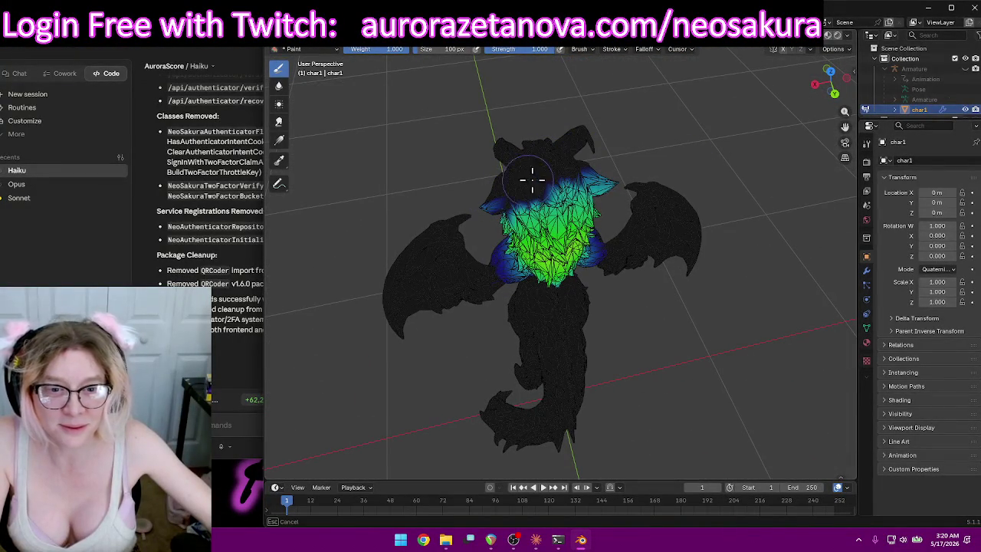
Paint a full-weight neck band across the back of the neck.
{"action": "mouse_move", "coordinate": [486, 203]}
{"action": "middle_mouse_down"}
{"action": "mouse_move", "coordinate": [485, 115]}
{"action": "mouse_move", "coordinate": [291, 119]}
{"action": "mouse_move", "coordinate": [650, 203]}
{"action": "mouse_move", "coordinate": [568, 207]}
{"action": "mouse_move", "coordinate": [541, 195]}
{"action": "middle_mouse_up"}
{"action": "scroll", "coordinate": [651, 204], "scroll_direction": "up", "scroll_amount": 3}
{"action": "scroll", "coordinate": [607, 222], "scroll_direction": "up", "scroll_amount": 2}
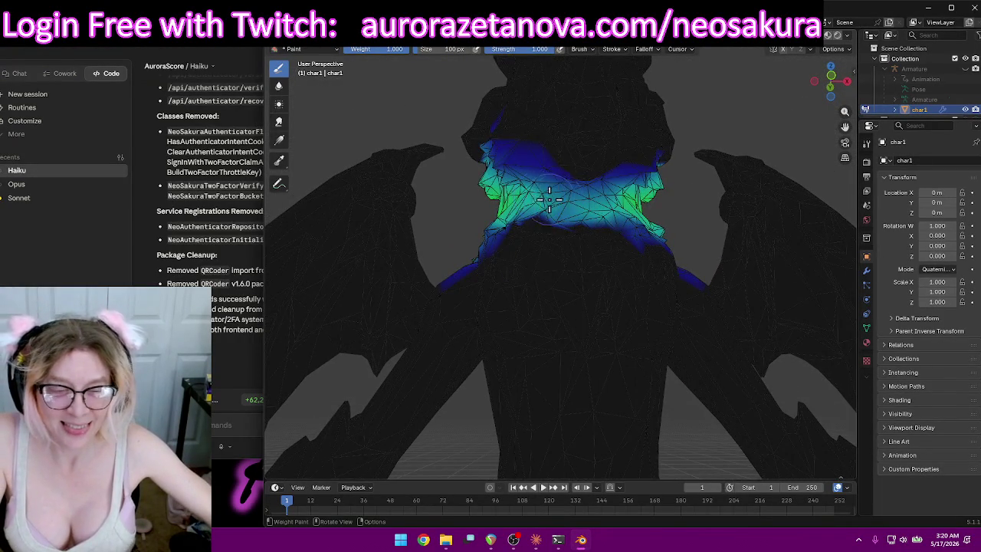
{"action": "scroll", "coordinate": [548, 199], "scroll_direction": "up", "scroll_amount": 2}
{"action": "mouse_move", "coordinate": [598, 171]}
{"action": "middle_mouse_down"}
{"action": "mouse_move", "coordinate": [668, 171]}
{"action": "mouse_move", "coordinate": [644, 245]}
{"action": "mouse_move", "coordinate": [598, 273]}
{"action": "middle_mouse_up"}
{"action": "scroll", "coordinate": [567, 220], "scroll_direction": "up", "scroll_amount": 2}
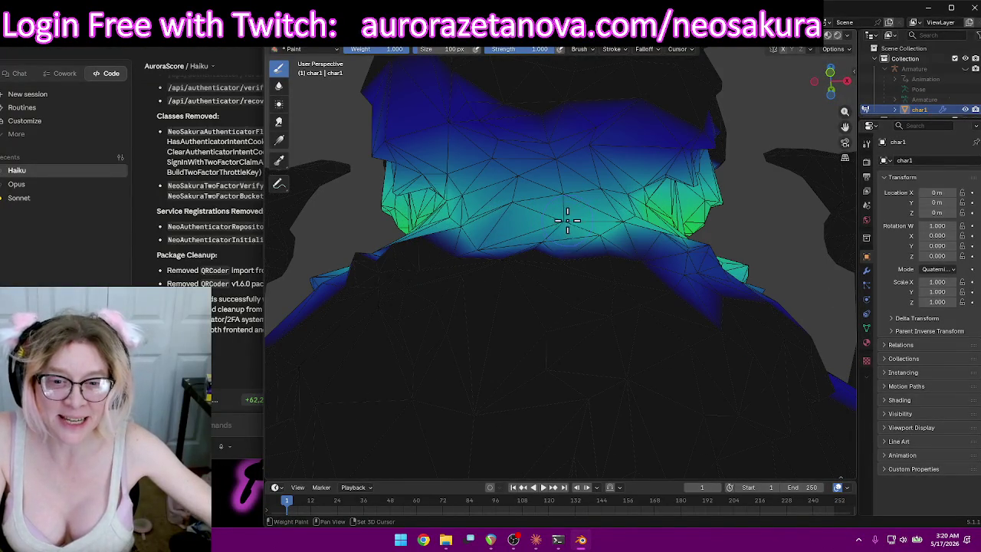
{"action": "mouse_move", "coordinate": [617, 197]}
{"action": "left_mouse_down"}
{"action": "mouse_move", "coordinate": [549, 209]}
{"action": "mouse_move", "coordinate": [655, 203]}
{"action": "mouse_move", "coordinate": [502, 169]}
{"action": "left_mouse_up"}
{"action": "left_click_drag", "start_coordinate": [600, 169], "coordinate": [589, 177]}
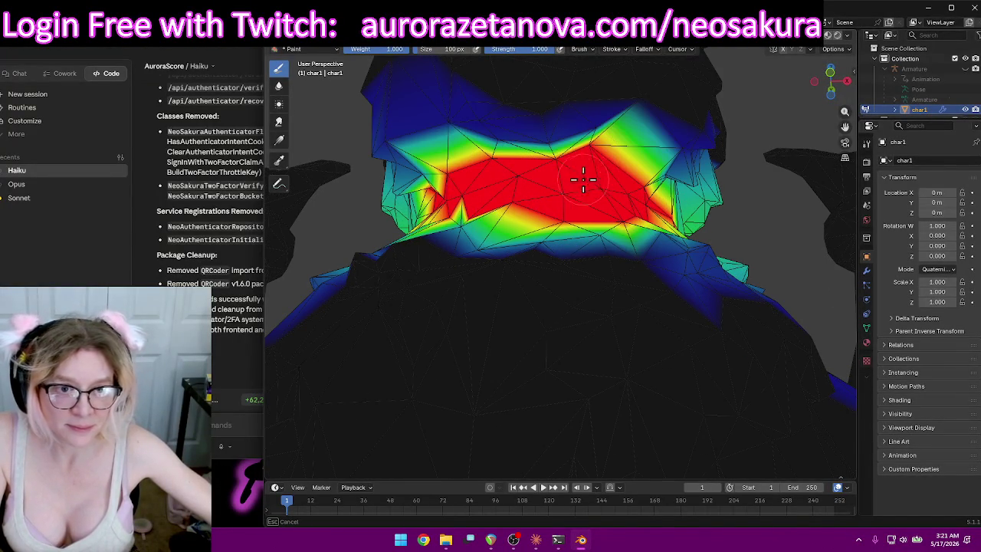
Extend the full neck weight down both sides of the neck.
{"action": "middle_click_drag", "start_coordinate": [502, 192], "coordinate": [528, 216]}
{"action": "middle_click_drag", "start_coordinate": [666, 282], "coordinate": [738, 392]}
{"action": "mouse_move", "coordinate": [738, 392]}
{"action": "left_mouse_down"}
{"action": "mouse_move", "coordinate": [660, 374]}
{"action": "mouse_move", "coordinate": [674, 414]}
{"action": "mouse_move", "coordinate": [629, 383]}
{"action": "mouse_move", "coordinate": [582, 299]}
{"action": "mouse_move", "coordinate": [577, 352]}
{"action": "left_mouse_up"}
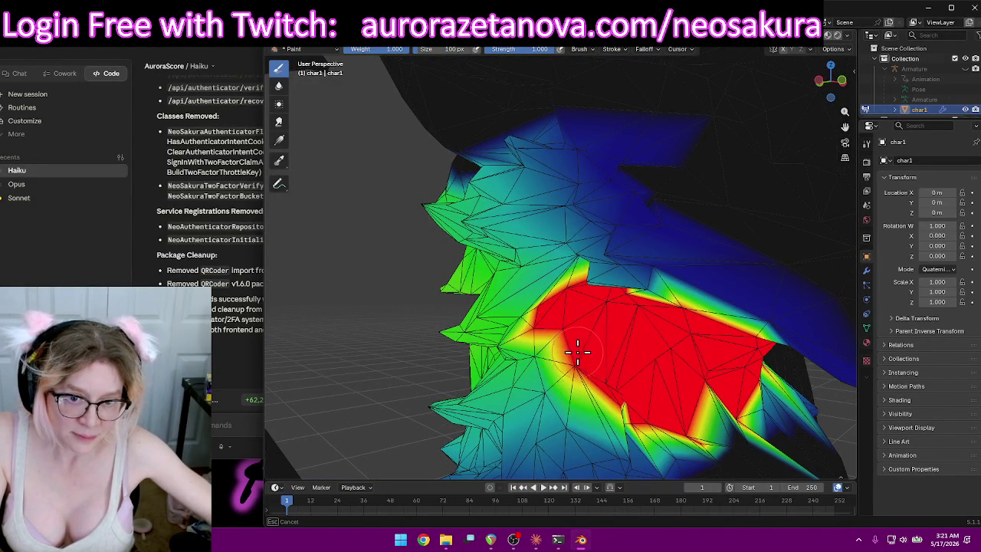
{"action": "middle_click_drag", "start_coordinate": [748, 409], "coordinate": [676, 397]}
{"action": "mouse_move", "coordinate": [490, 364]}
{"action": "left_mouse_down"}
{"action": "mouse_move", "coordinate": [475, 357]}
{"action": "mouse_move", "coordinate": [548, 349]}
{"action": "mouse_move", "coordinate": [585, 332]}
{"action": "mouse_move", "coordinate": [587, 377]}
{"action": "mouse_move", "coordinate": [508, 387]}
{"action": "left_mouse_up"}
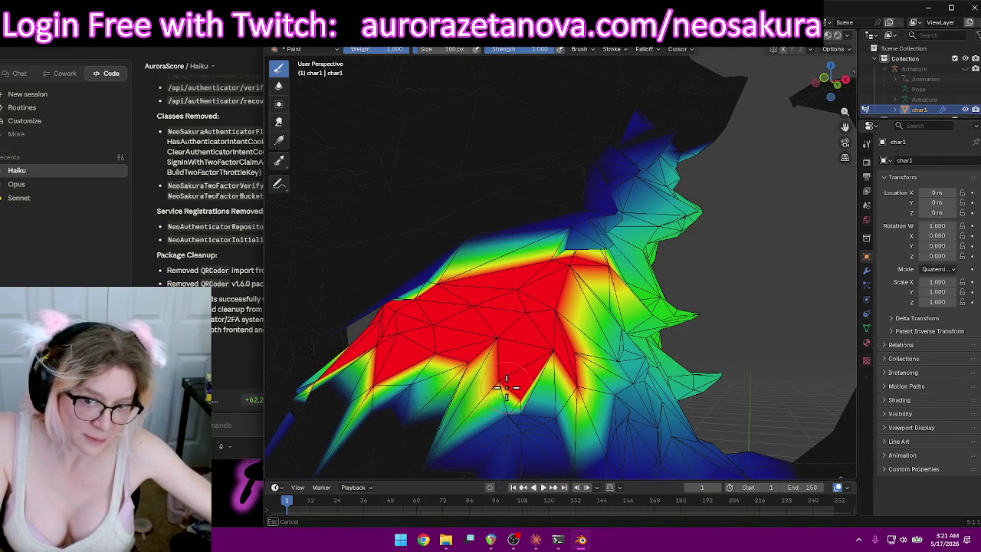
{"action": "left_click_drag", "start_coordinate": [448, 377], "coordinate": [408, 376]}
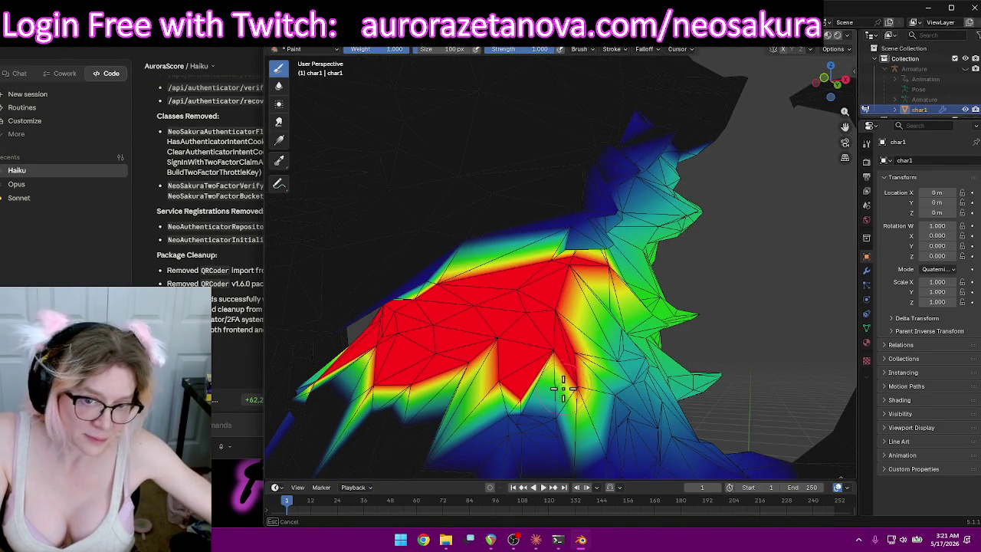
Paint full neck weight across the upper chest.
{"action": "mouse_move", "coordinate": [599, 346]}
{"action": "middle_mouse_down"}
{"action": "mouse_move", "coordinate": [405, 361]}
{"action": "mouse_move", "coordinate": [442, 337]}
{"action": "middle_mouse_up"}
{"action": "mouse_move", "coordinate": [531, 295]}
{"action": "left_mouse_down"}
{"action": "mouse_move", "coordinate": [594, 291]}
{"action": "mouse_move", "coordinate": [483, 299]}
{"action": "left_mouse_up"}
{"action": "middle_click_drag", "start_coordinate": [483, 299], "coordinate": [581, 294]}
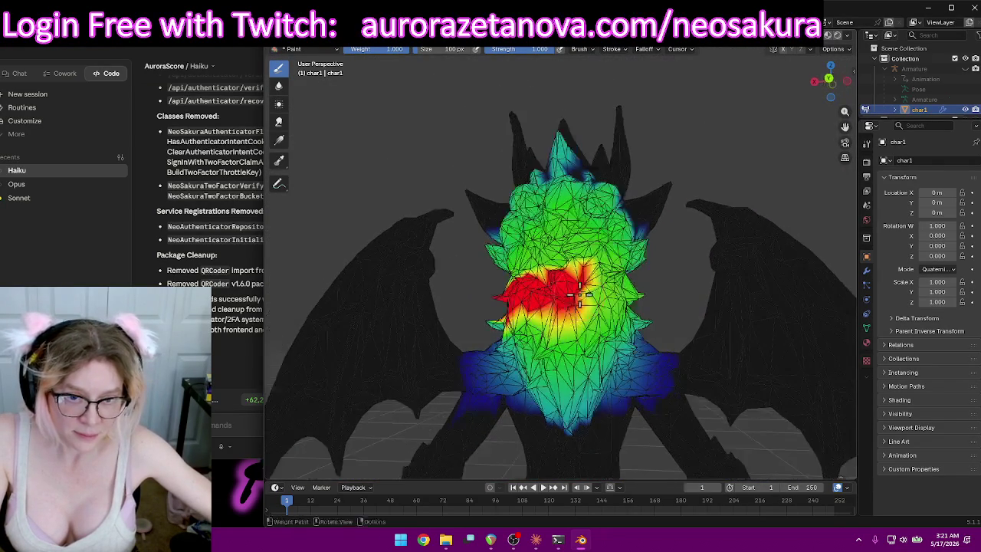
{"action": "left_click_drag", "start_coordinate": [580, 293], "coordinate": [630, 288]}
{"action": "scroll", "coordinate": [683, 307], "scroll_direction": "down", "scroll_amount": 3}
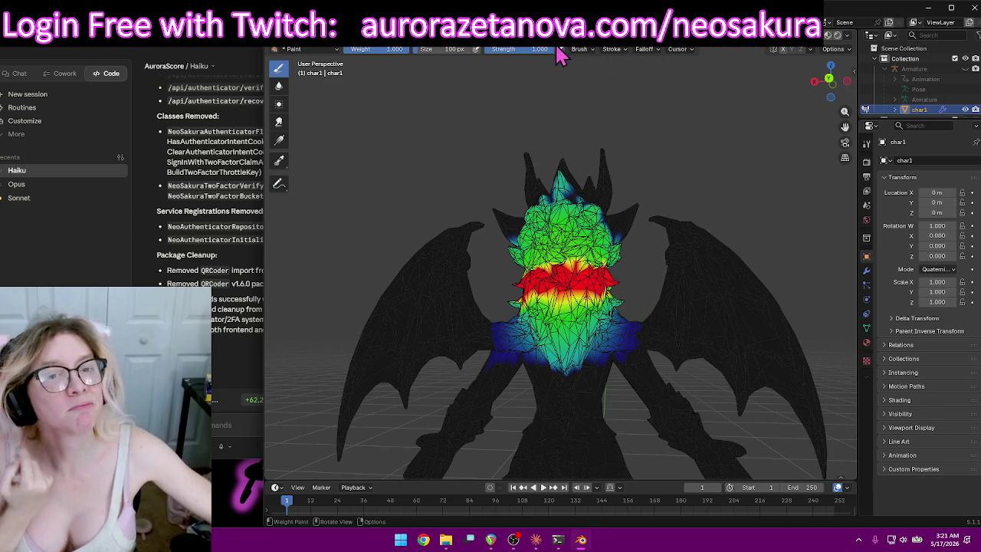
{"action": "left_click", "coordinate": [561, 49]}
Select the Head group and paint full weight on the head's left side.
{"action": "scroll", "coordinate": [558, 84], "scroll_direction": "down", "scroll_amount": 2}
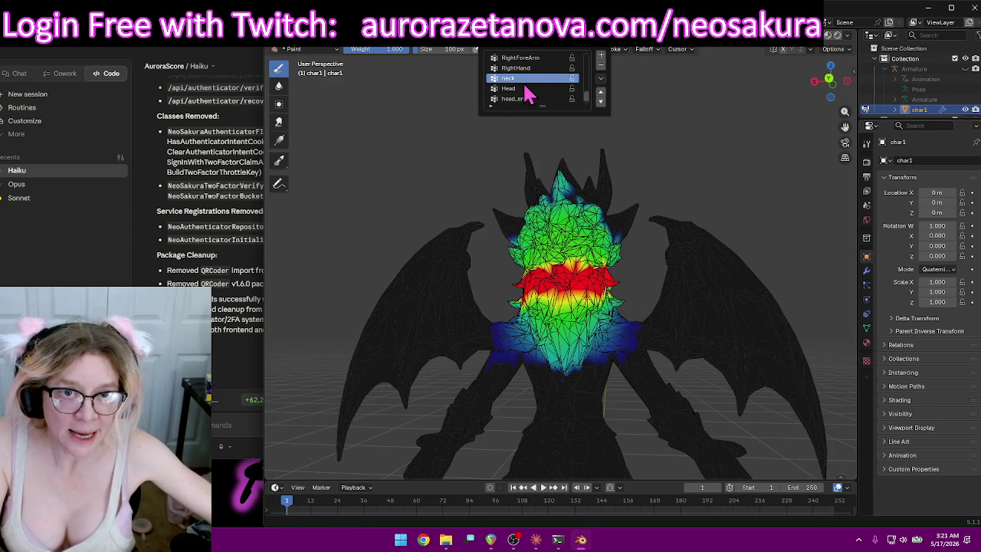
{"action": "left_click", "coordinate": [519, 89]}
{"action": "middle_click_drag", "start_coordinate": [416, 197], "coordinate": [655, 210]}
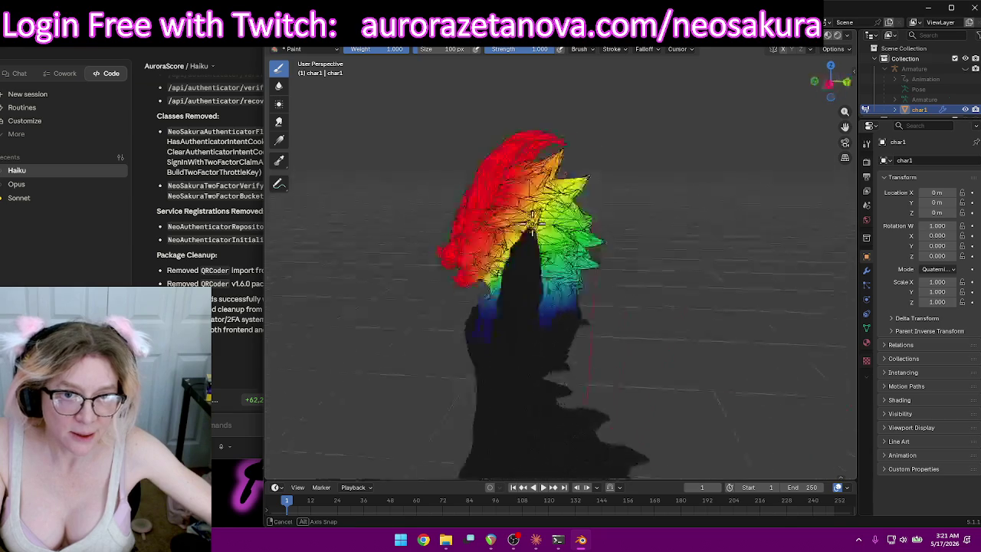
{"action": "middle_click_drag", "start_coordinate": [631, 160], "coordinate": [629, 191]}
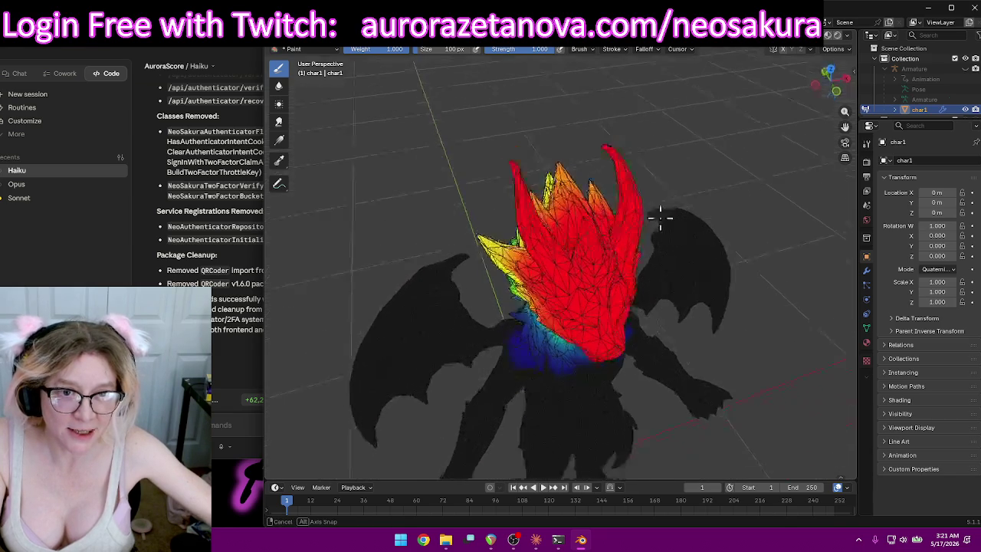
{"action": "middle_click_drag", "start_coordinate": [592, 154], "coordinate": [498, 188]}
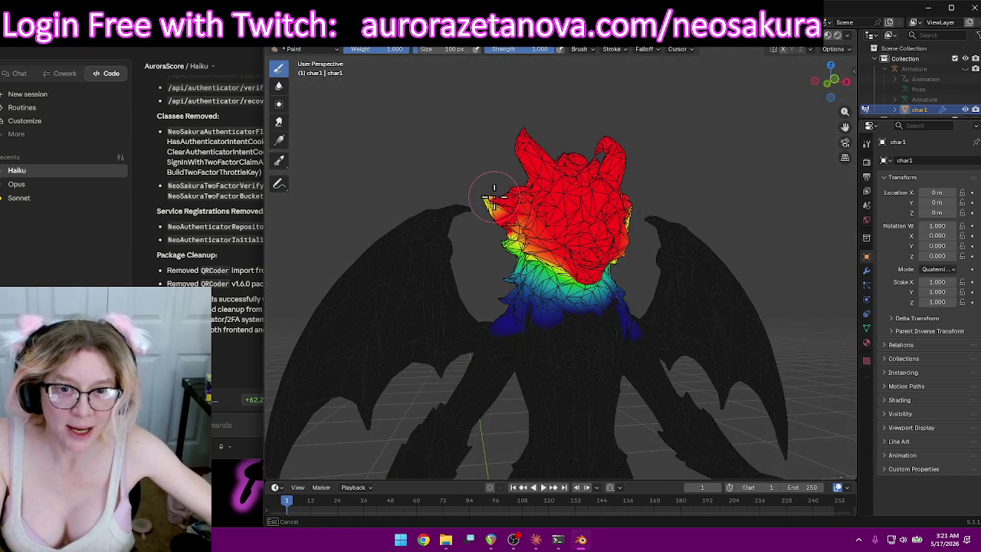
{"action": "left_click_drag", "start_coordinate": [494, 197], "coordinate": [528, 240]}
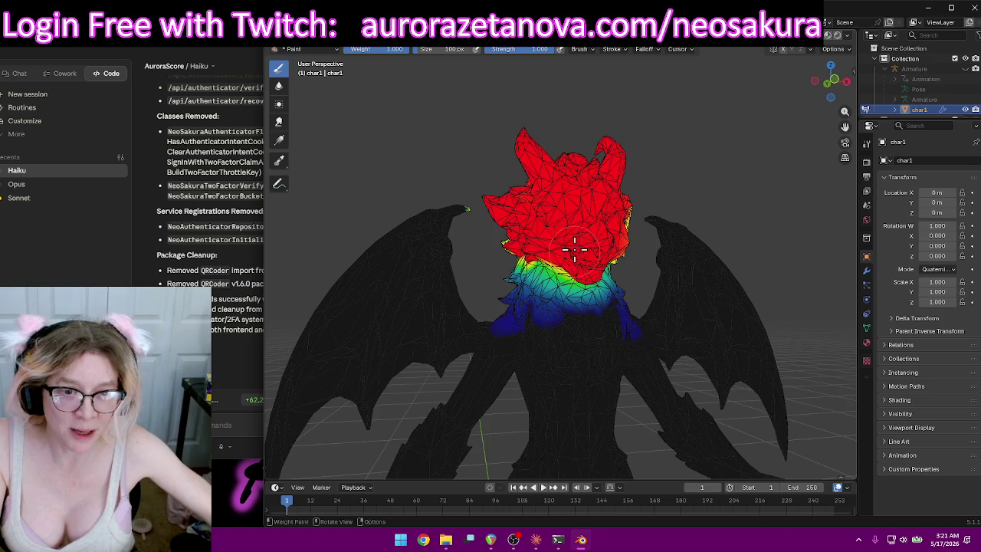
Paint the head's right side and hair base fully red, removing the shoulder speck.
{"action": "middle_click_drag", "start_coordinate": [574, 249], "coordinate": [575, 206]}
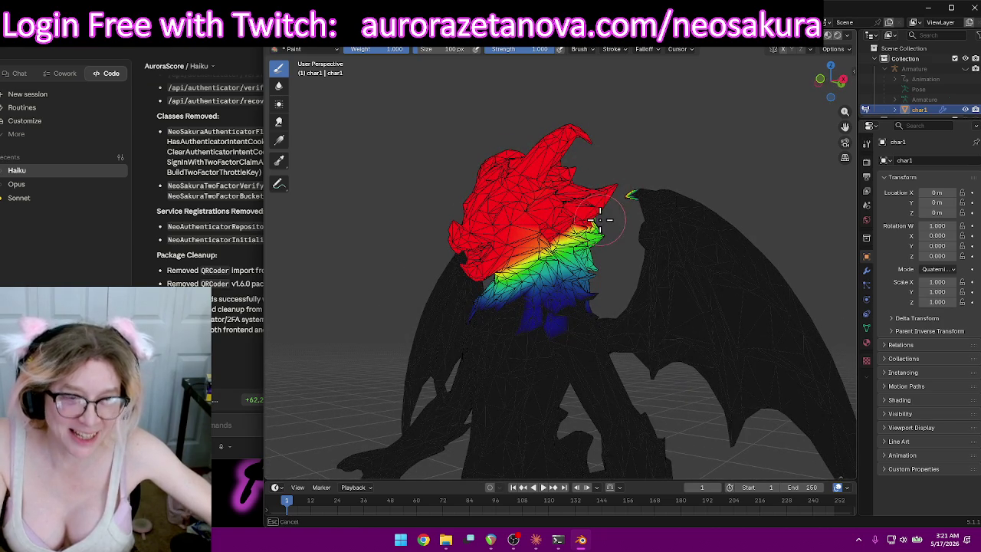
{"action": "left_click_drag", "start_coordinate": [600, 220], "coordinate": [510, 225]}
{"action": "middle_click_drag", "start_coordinate": [510, 225], "coordinate": [648, 121]}
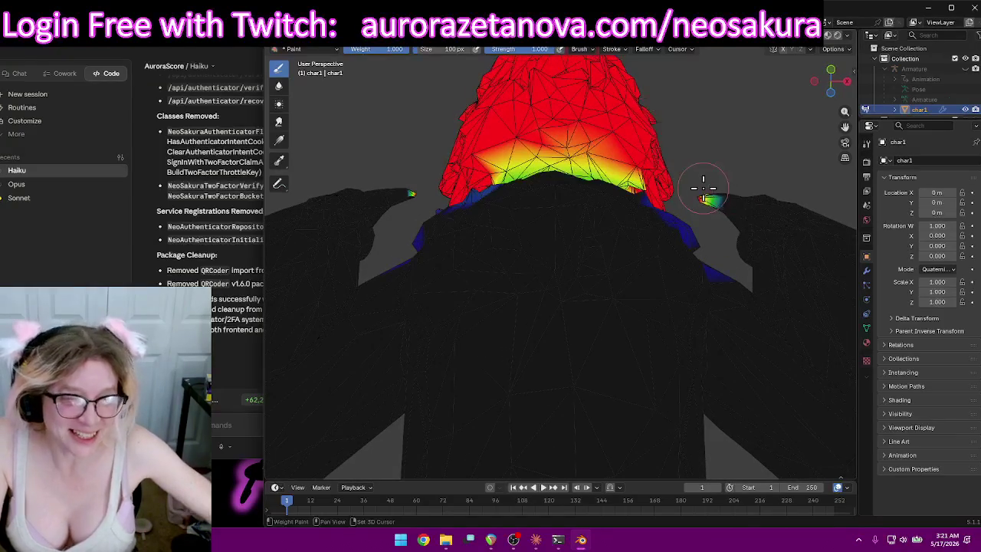
{"action": "left_click_drag", "start_coordinate": [721, 198], "coordinate": [719, 197], "text": "ctrl"}
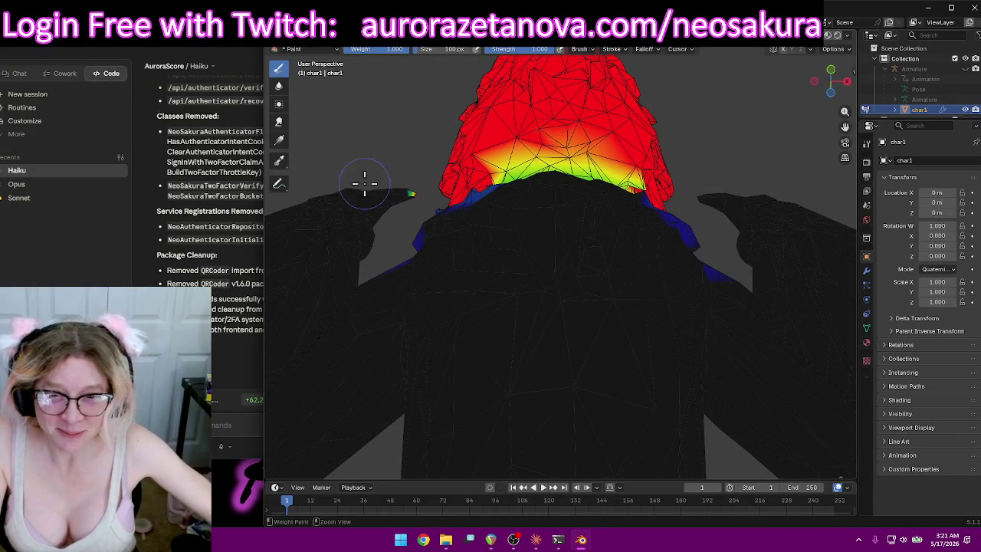
{"action": "left_click_drag", "start_coordinate": [509, 159], "coordinate": [635, 156]}
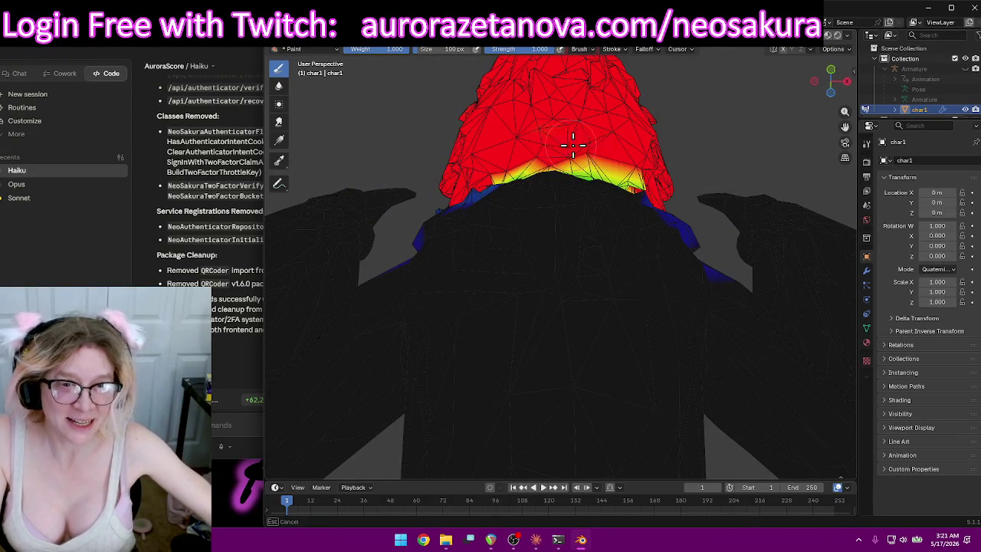
{"action": "middle_click_drag", "start_coordinate": [635, 156], "coordinate": [636, 164]}
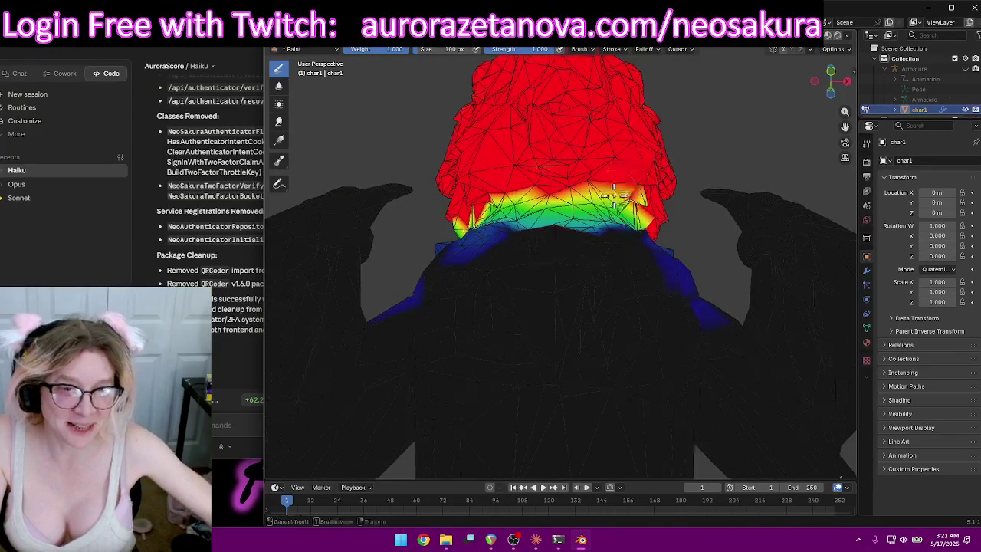
Paint full Head weight along the side of the hair.
{"action": "left_click_drag", "start_coordinate": [636, 181], "coordinate": [485, 184]}
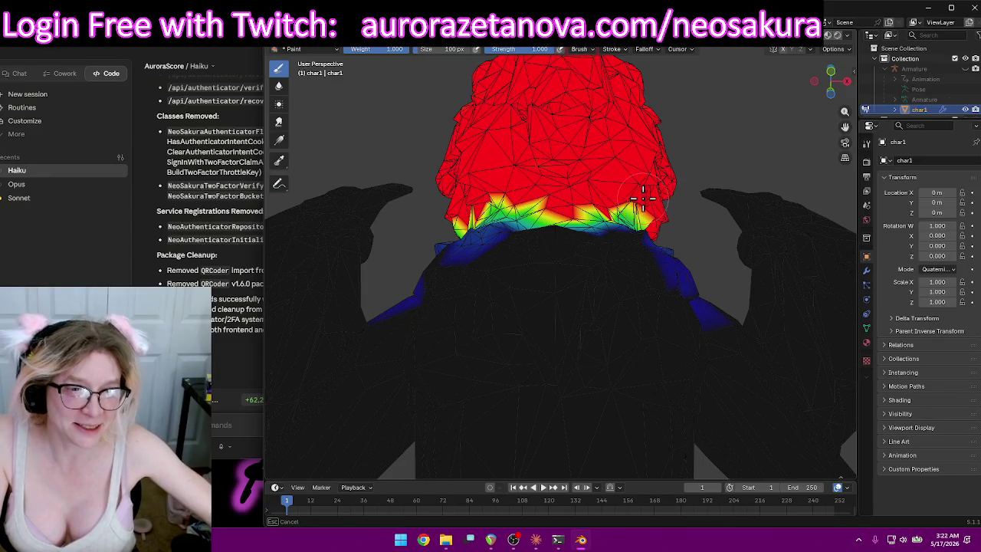
{"action": "middle_click_drag", "start_coordinate": [655, 200], "coordinate": [544, 191]}
{"action": "left_click_drag", "start_coordinate": [544, 192], "coordinate": [541, 190]}
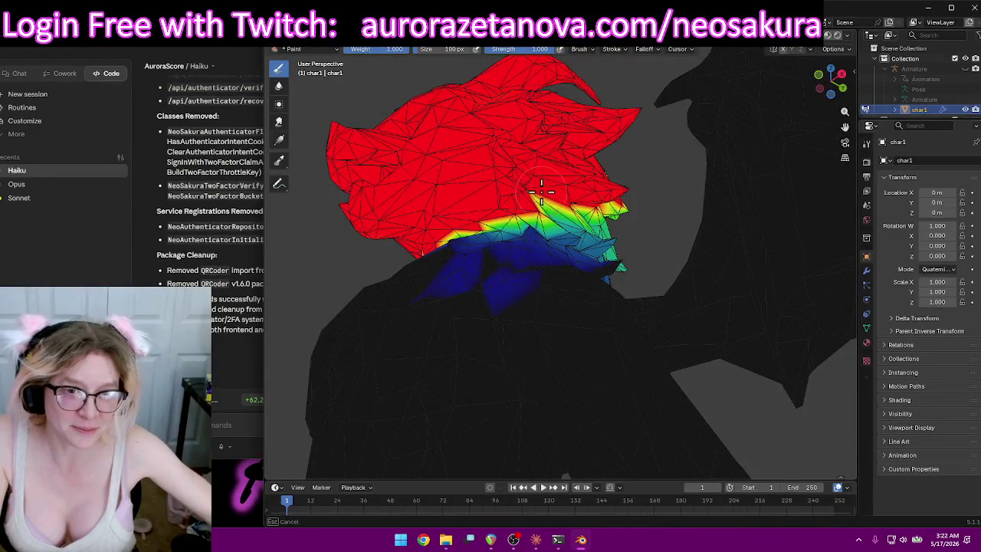
{"action": "mouse_move", "coordinate": [594, 189]}
{"action": "middle_mouse_down"}
{"action": "mouse_move", "coordinate": [477, 214]}
{"action": "mouse_move", "coordinate": [503, 208]}
{"action": "mouse_move", "coordinate": [449, 247]}
{"action": "mouse_move", "coordinate": [544, 208]}
{"action": "mouse_move", "coordinate": [541, 182]}
{"action": "middle_mouse_up"}
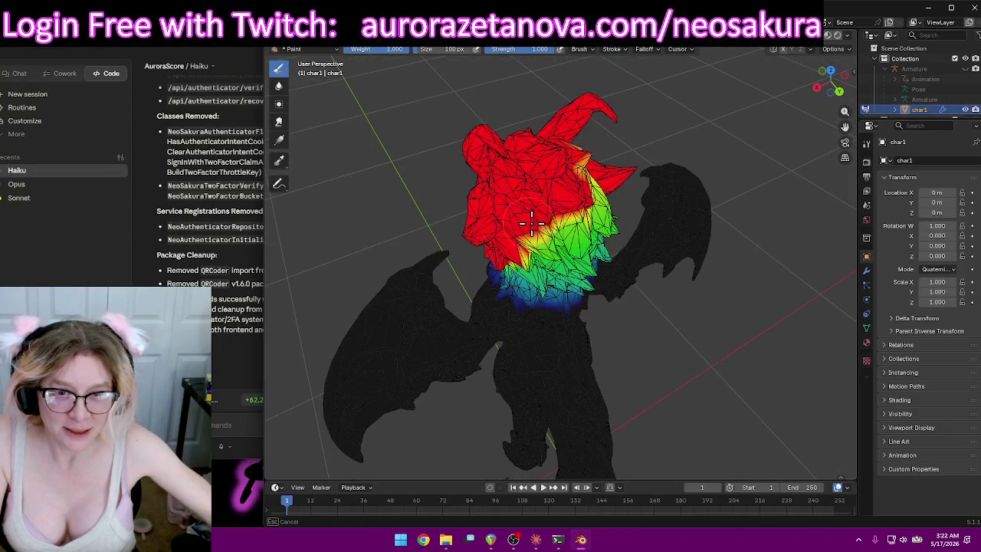
{"action": "middle_click_drag", "start_coordinate": [531, 243], "coordinate": [531, 243]}
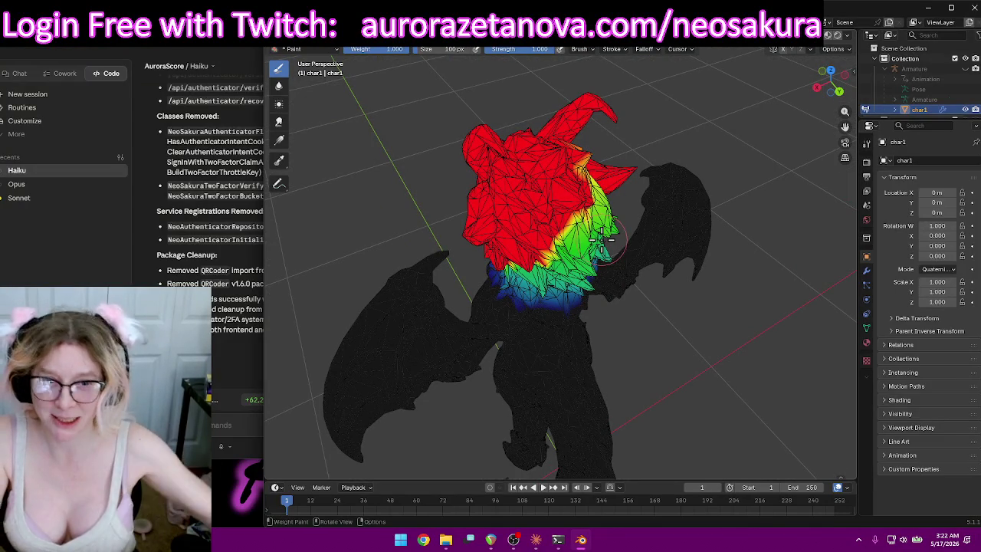
Inspect the painted hair from the front, above and its lower edge.
{"action": "middle_click_drag", "start_coordinate": [683, 219], "coordinate": [614, 209]}
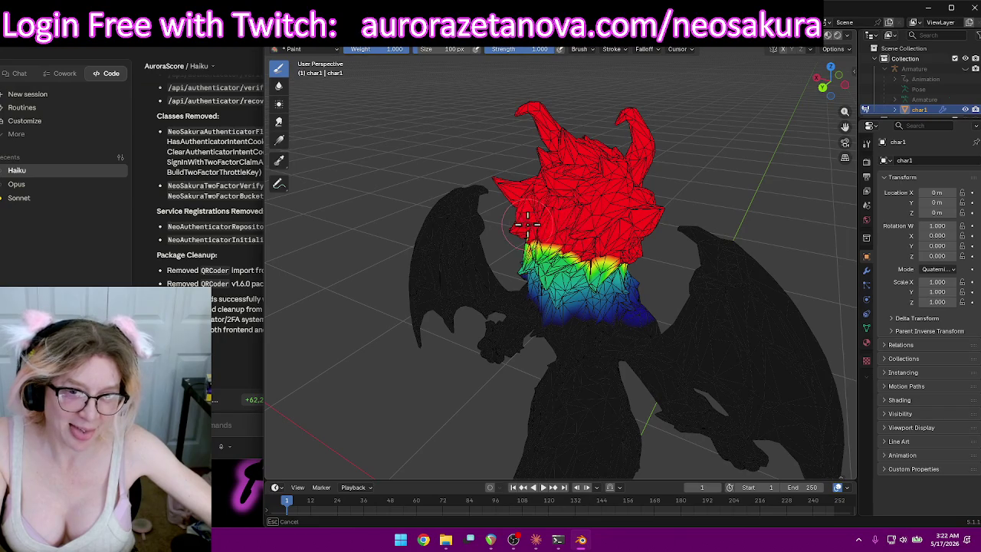
{"action": "middle_click_drag", "start_coordinate": [526, 224], "coordinate": [535, 230]}
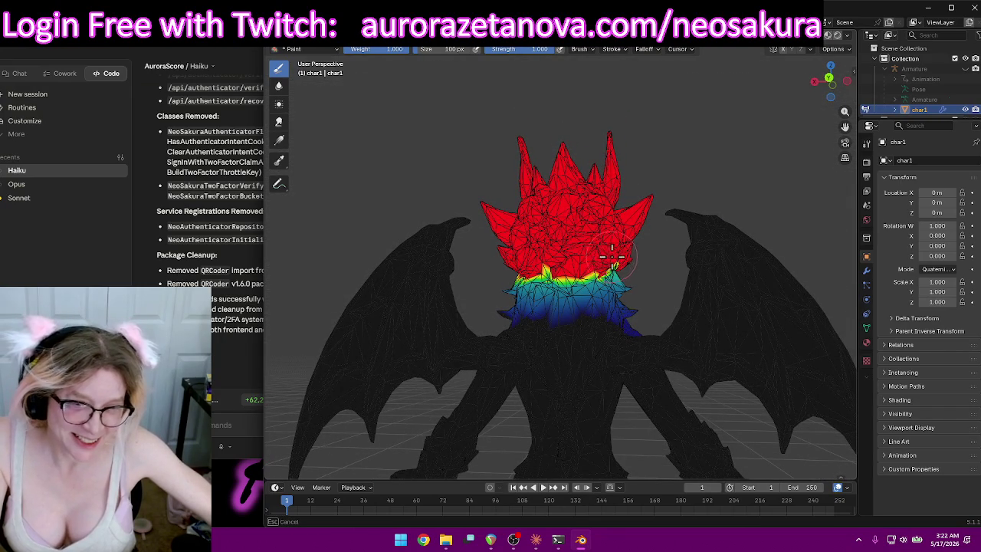
{"action": "middle_click_drag", "start_coordinate": [626, 258], "coordinate": [534, 243]}
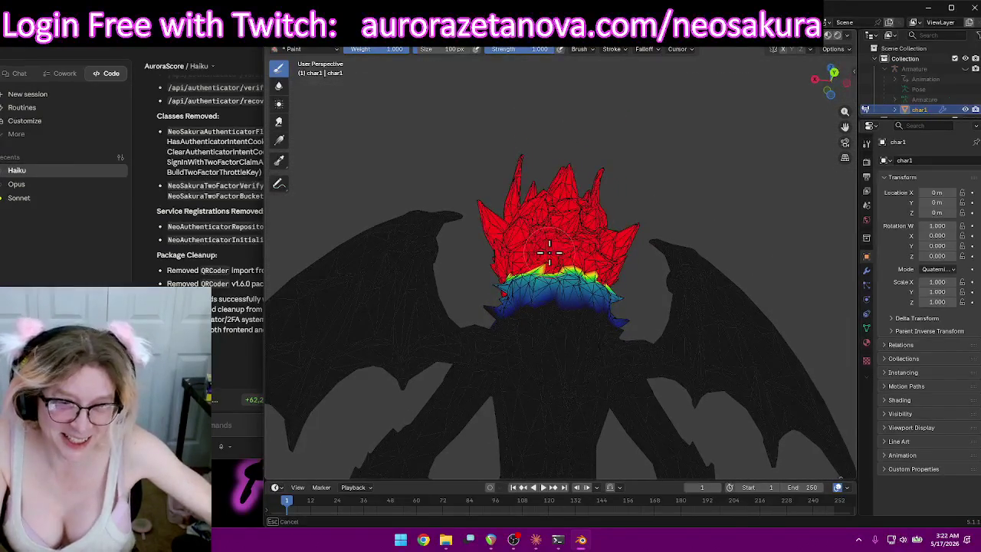
{"action": "scroll", "coordinate": [527, 251], "scroll_direction": "up", "scroll_amount": 1}
{"action": "scroll", "coordinate": [527, 251], "scroll_direction": "up", "scroll_amount": 2}
{"action": "mouse_move", "coordinate": [527, 256]}
{"action": "middle_mouse_down"}
{"action": "mouse_move", "coordinate": [590, 273]}
{"action": "mouse_move", "coordinate": [552, 284]}
{"action": "middle_mouse_up"}
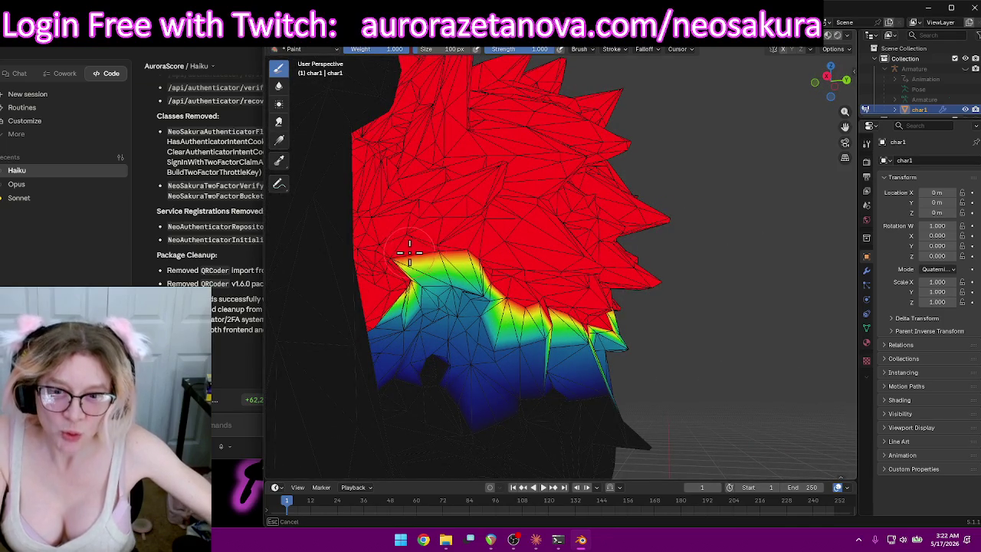
{"action": "scroll", "coordinate": [429, 255], "scroll_direction": "up", "scroll_amount": 2}
{"action": "mouse_move", "coordinate": [449, 247]}
{"action": "middle_mouse_down"}
{"action": "mouse_move", "coordinate": [558, 258]}
{"action": "mouse_move", "coordinate": [602, 238]}
{"action": "middle_mouse_up"}
Paint the yellow-green neck area and the hair edge beside the neck red.
{"action": "mouse_move", "coordinate": [586, 228]}
{"action": "middle_mouse_down"}
{"action": "mouse_move", "coordinate": [561, 253]}
{"action": "mouse_move", "coordinate": [602, 320]}
{"action": "mouse_move", "coordinate": [657, 296]}
{"action": "middle_mouse_up"}
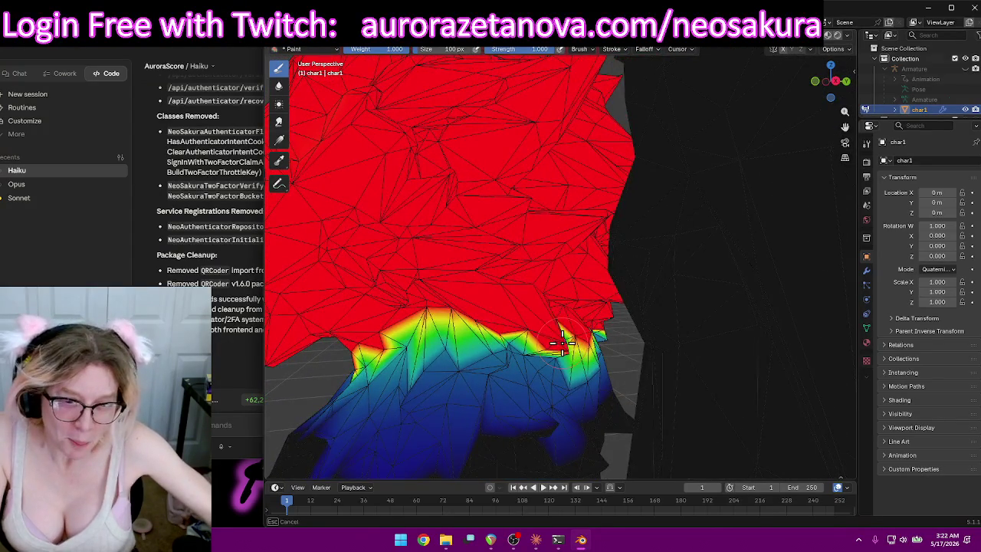
{"action": "middle_click_drag", "start_coordinate": [562, 343], "coordinate": [487, 338]}
{"action": "left_click_drag", "start_coordinate": [487, 337], "coordinate": [460, 331]}
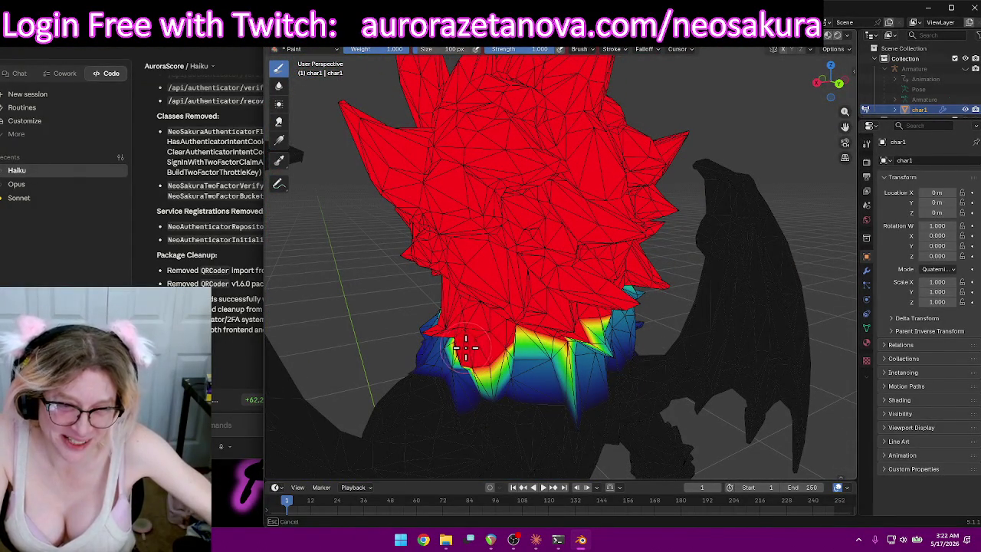
{"action": "middle_click_drag", "start_coordinate": [546, 334], "coordinate": [528, 278]}
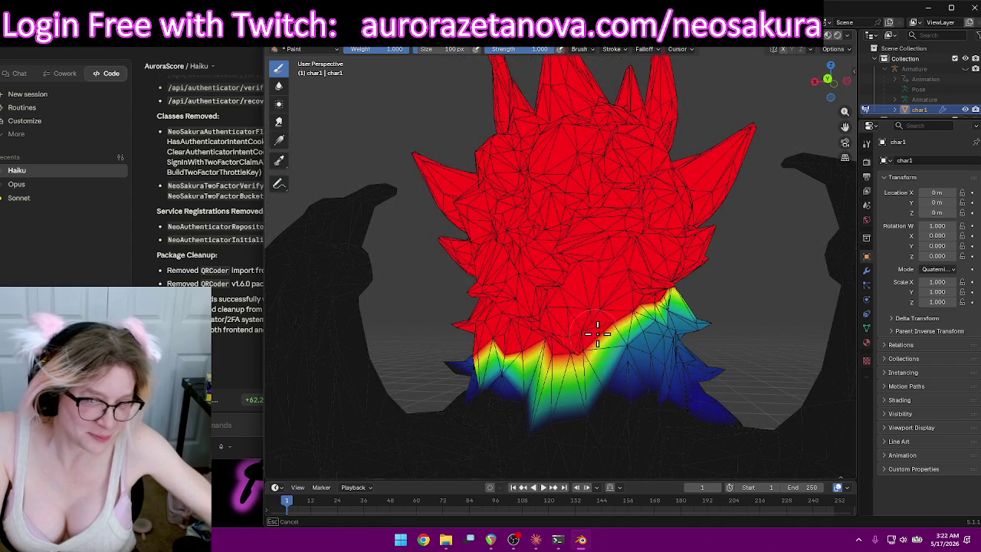
{"action": "left_click_drag", "start_coordinate": [610, 309], "coordinate": [636, 331]}
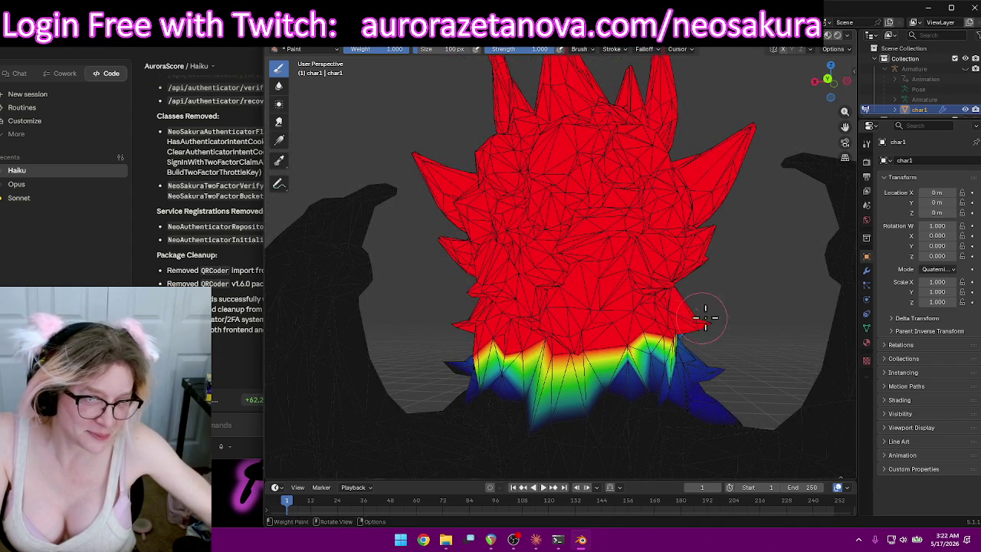
{"action": "middle_click_drag", "start_coordinate": [691, 319], "coordinate": [576, 285]}
{"action": "left_click_drag", "start_coordinate": [576, 284], "coordinate": [492, 289]}
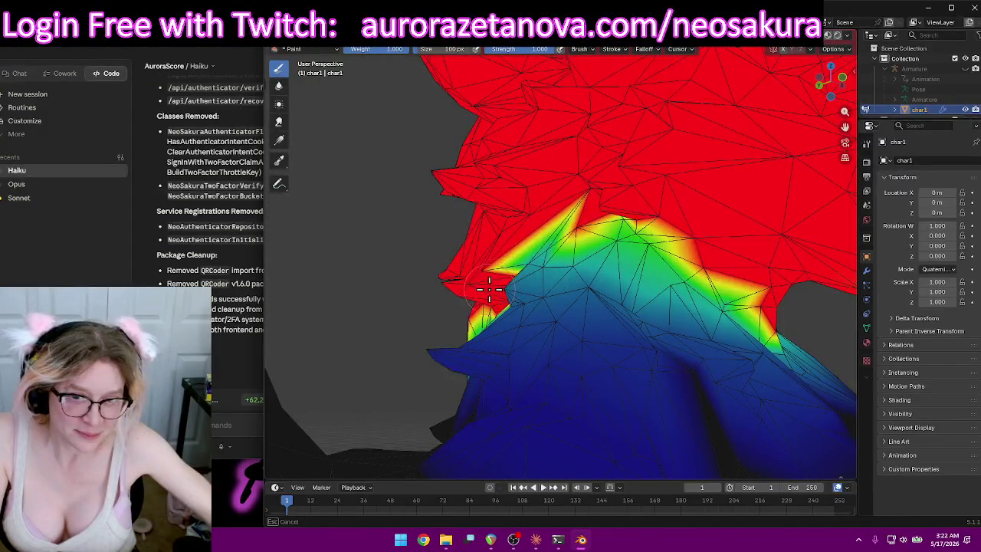
Flatten the yellow-green weight peak under the hair to red, then check the neck weights.
{"action": "left_click_drag", "start_coordinate": [595, 240], "coordinate": [626, 218]}
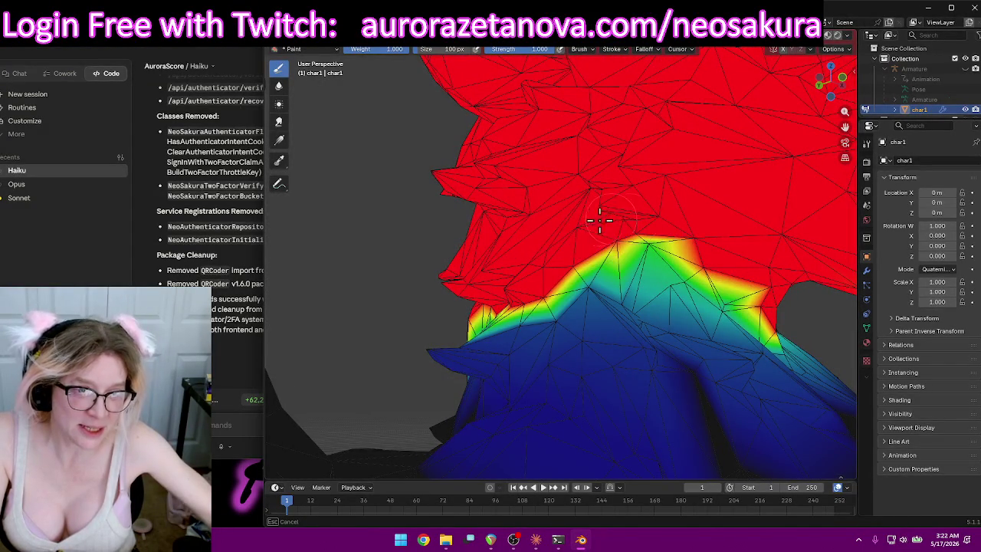
{"action": "left_click_drag", "start_coordinate": [657, 263], "coordinate": [738, 296]}
{"action": "left_click_drag", "start_coordinate": [678, 300], "coordinate": [668, 328]}
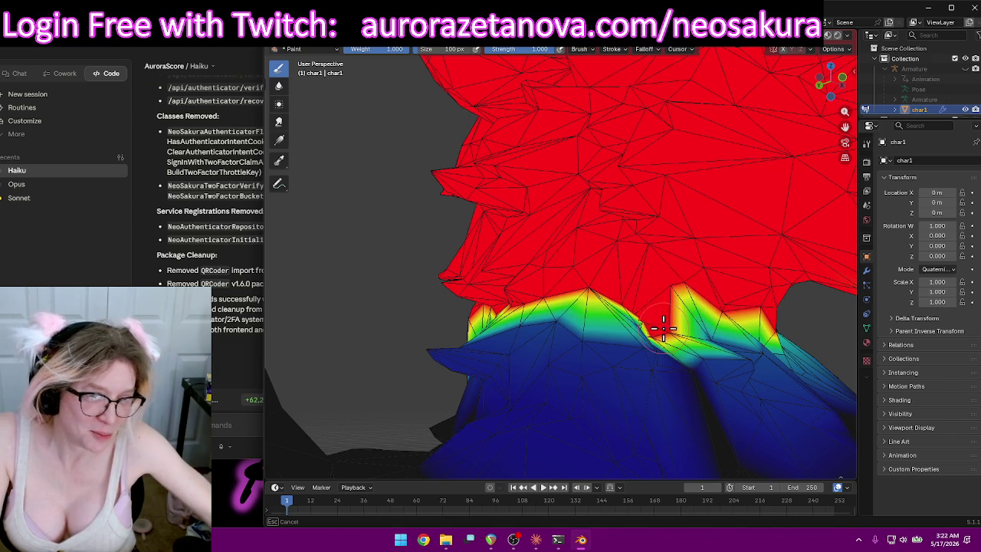
{"action": "scroll", "coordinate": [705, 350], "scroll_direction": "down", "scroll_amount": 5}
{"action": "mouse_move", "coordinate": [657, 268]}
{"action": "middle_mouse_down"}
{"action": "mouse_move", "coordinate": [672, 267]}
{"action": "mouse_move", "coordinate": [508, 328]}
{"action": "mouse_move", "coordinate": [499, 302]}
{"action": "mouse_move", "coordinate": [453, 323]}
{"action": "mouse_move", "coordinate": [420, 319]}
{"action": "mouse_move", "coordinate": [611, 337]}
{"action": "mouse_move", "coordinate": [651, 321]}
{"action": "mouse_move", "coordinate": [597, 319]}
{"action": "mouse_move", "coordinate": [654, 324]}
{"action": "mouse_move", "coordinate": [590, 314]}
{"action": "middle_mouse_up"}
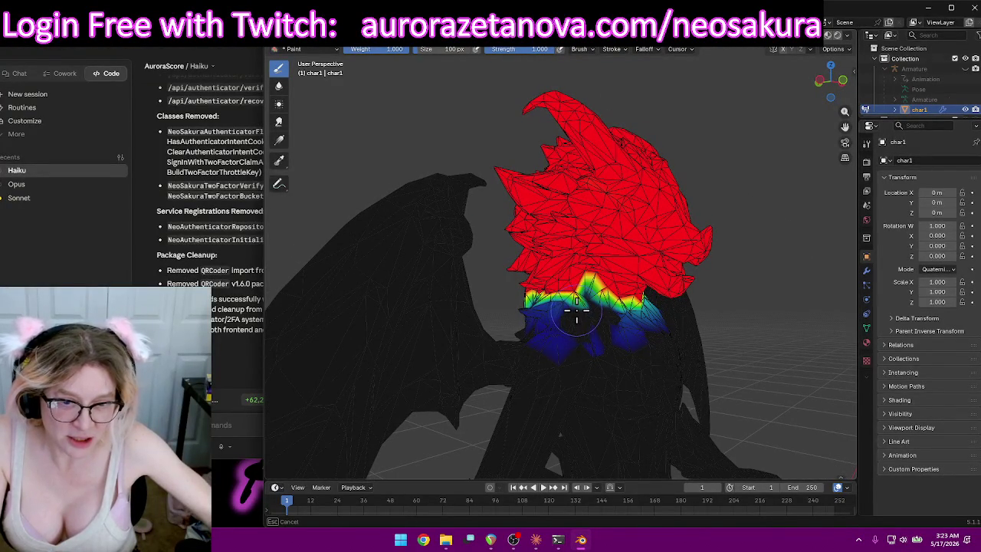
{"action": "middle_click_drag", "start_coordinate": [562, 322], "coordinate": [571, 326]}
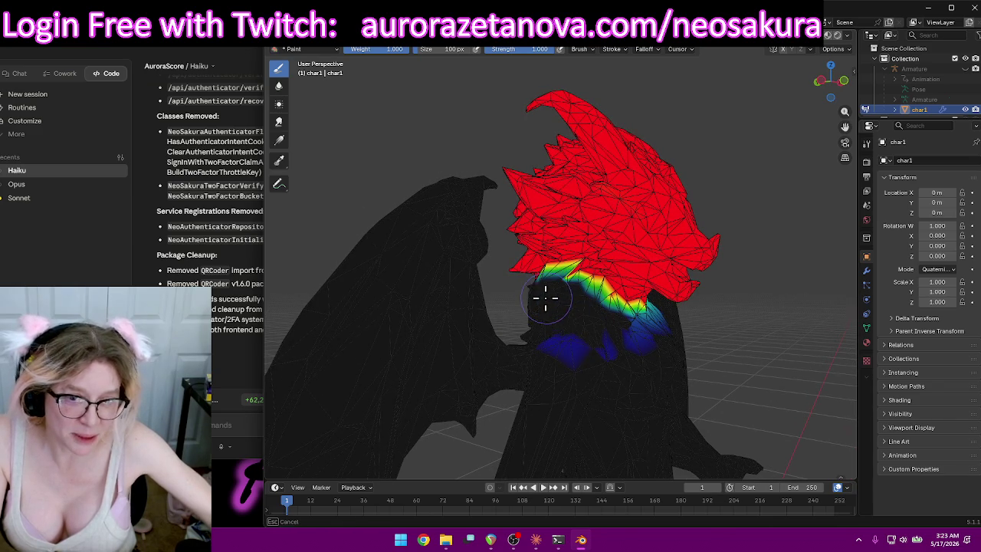
{"action": "mouse_move", "coordinate": [518, 302]}
{"action": "middle_mouse_down"}
{"action": "mouse_move", "coordinate": [565, 322]}
{"action": "mouse_move", "coordinate": [741, 328]}
{"action": "middle_mouse_up"}
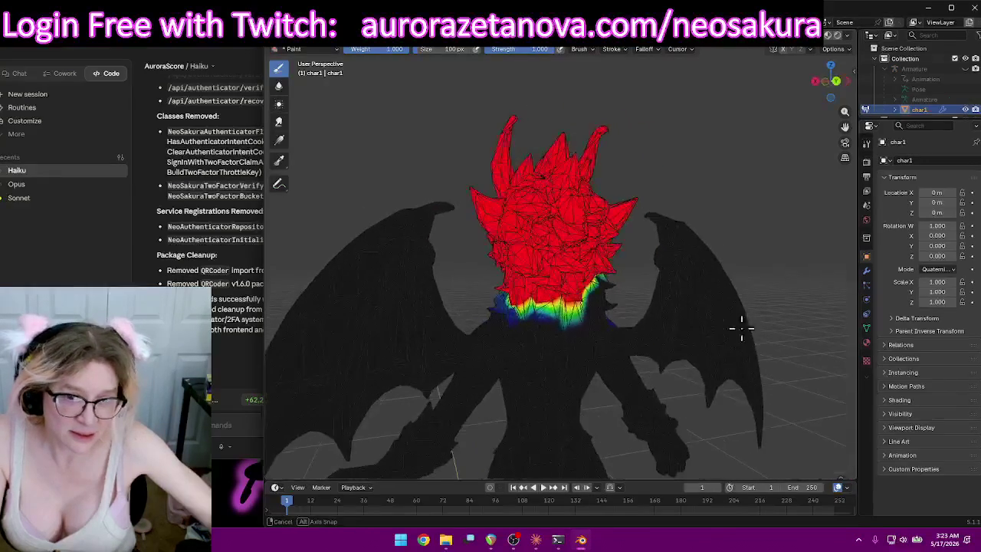
{"action": "mouse_move", "coordinate": [483, 298]}
{"action": "middle_mouse_down"}
{"action": "mouse_move", "coordinate": [552, 322]}
{"action": "mouse_move", "coordinate": [656, 322]}
{"action": "middle_mouse_up"}
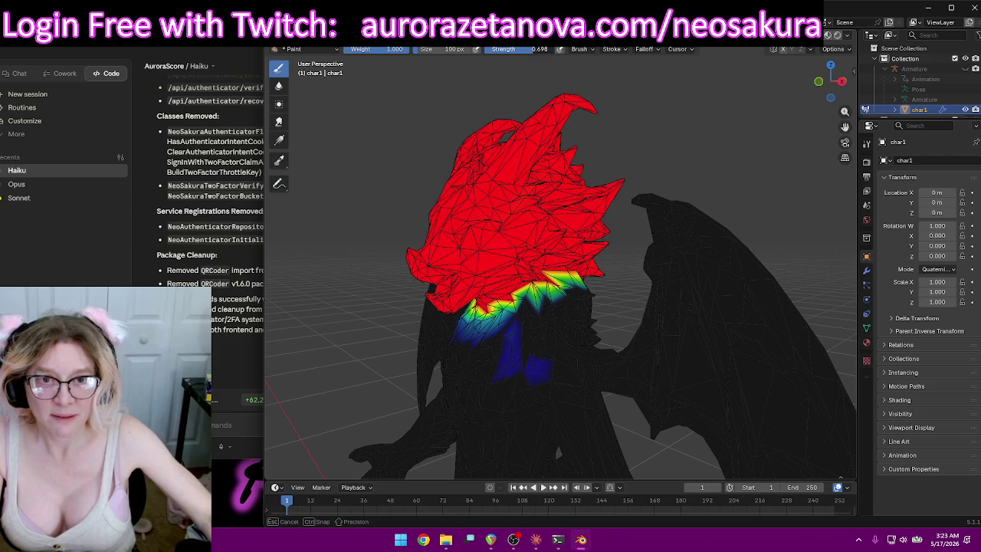
Paint soft 0.345-strength weight over the neck and undo the stray shoulder stroke.
{"action": "left_click_drag", "start_coordinate": [483, 331], "coordinate": [581, 301]}
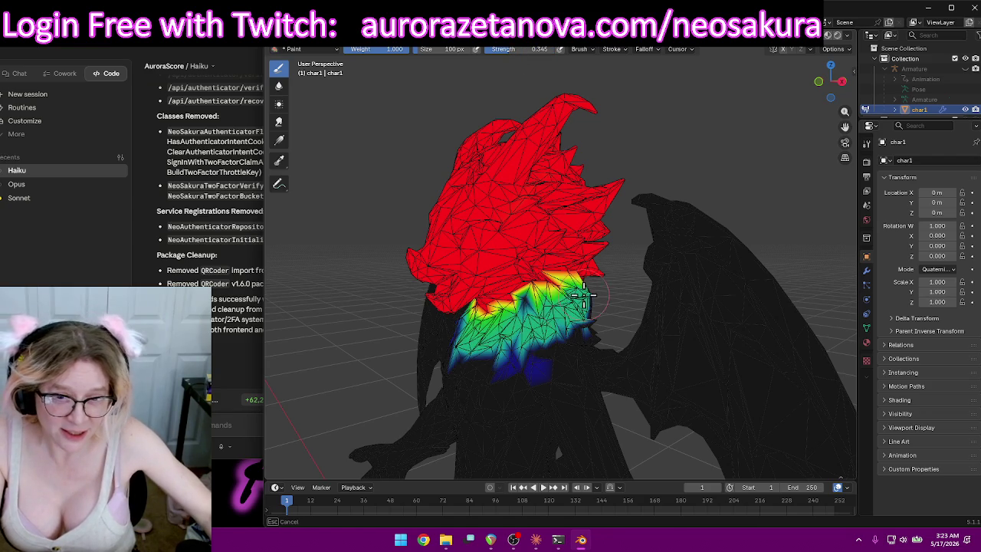
{"action": "mouse_move", "coordinate": [602, 282]}
{"action": "middle_mouse_down"}
{"action": "mouse_move", "coordinate": [570, 272]}
{"action": "mouse_move", "coordinate": [696, 263]}
{"action": "middle_mouse_up"}
{"action": "mouse_move", "coordinate": [696, 263]}
{"action": "left_mouse_down"}
{"action": "mouse_move", "coordinate": [711, 278]}
{"action": "mouse_move", "coordinate": [673, 290]}
{"action": "left_mouse_up"}
{"action": "key", "text": "ctrl+z"}
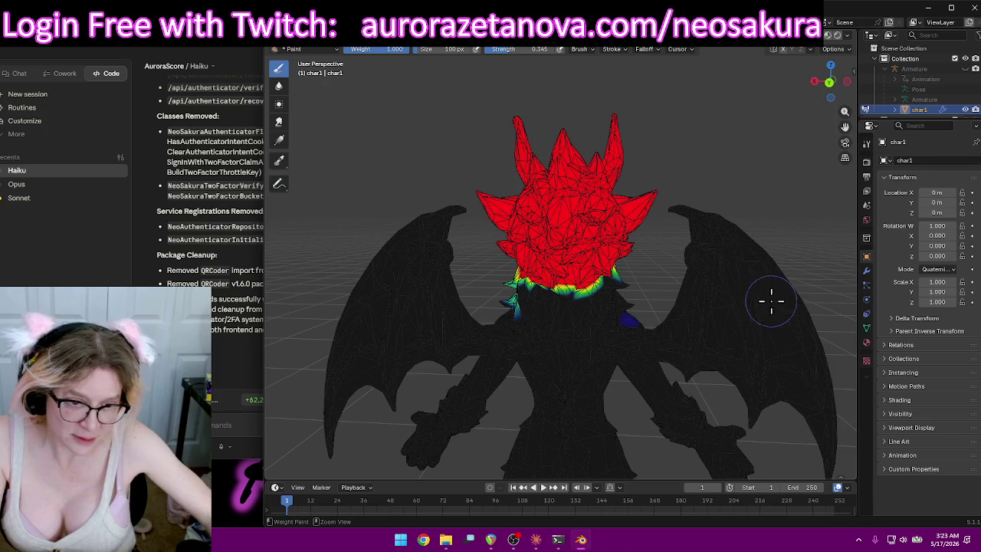
Blend the neck weights with one more soft stroke after inspecting from the rear.
{"action": "middle_click_drag", "start_coordinate": [679, 272], "coordinate": [595, 299]}
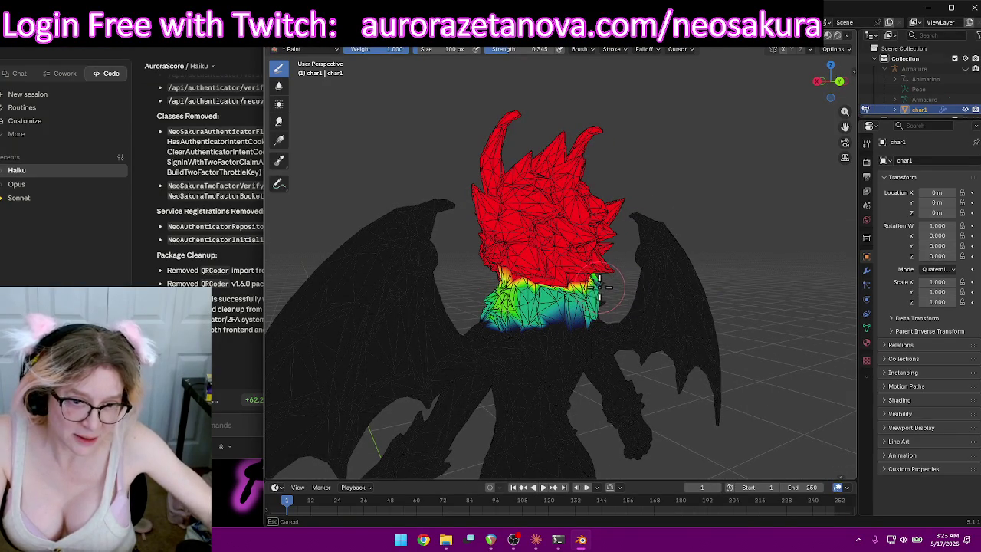
{"action": "mouse_move", "coordinate": [602, 303]}
{"action": "middle_mouse_down"}
{"action": "mouse_move", "coordinate": [608, 291]}
{"action": "mouse_move", "coordinate": [471, 291]}
{"action": "mouse_move", "coordinate": [580, 303]}
{"action": "mouse_move", "coordinate": [537, 295]}
{"action": "mouse_move", "coordinate": [549, 299]}
{"action": "middle_mouse_up"}
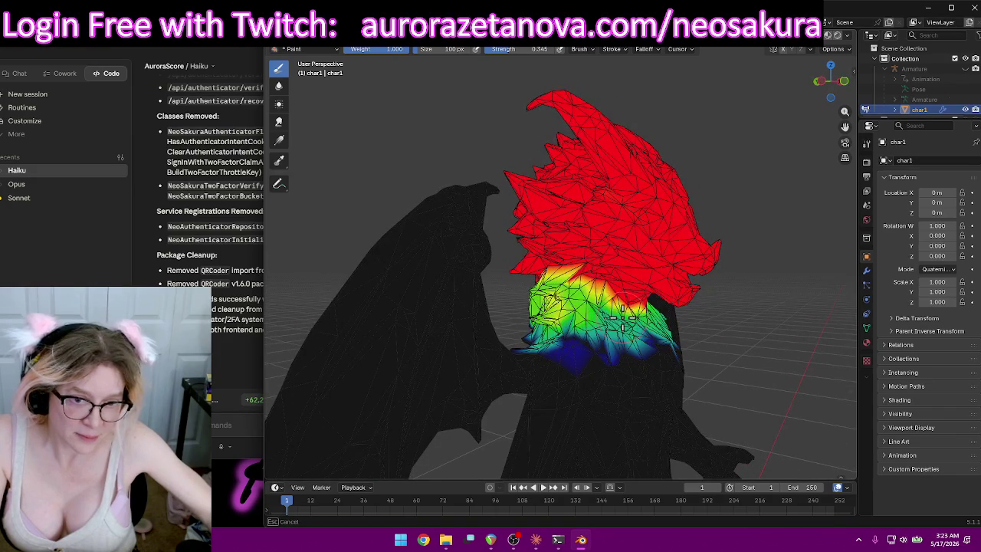
{"action": "middle_click_drag", "start_coordinate": [684, 323], "coordinate": [565, 320]}
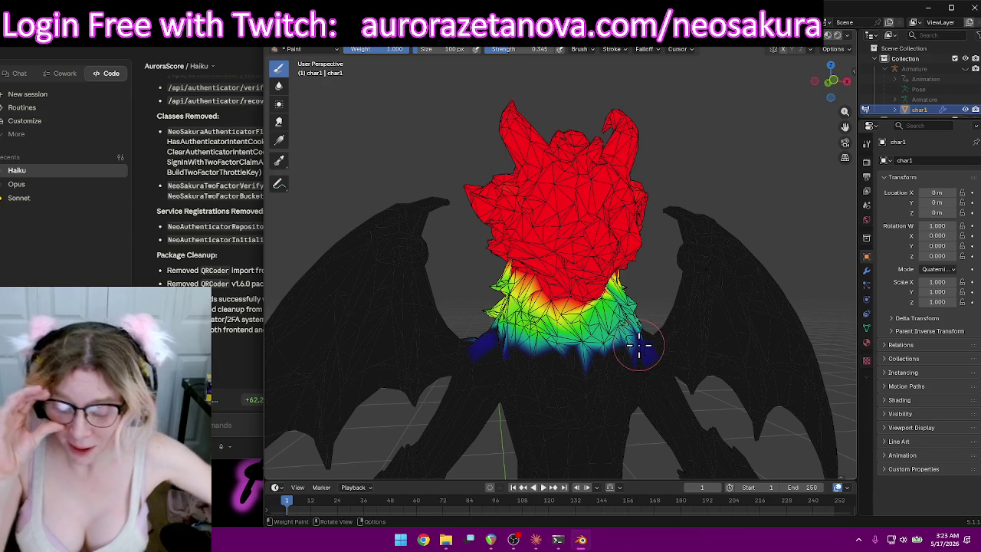
{"action": "middle_click_drag", "start_coordinate": [680, 275], "coordinate": [573, 295]}
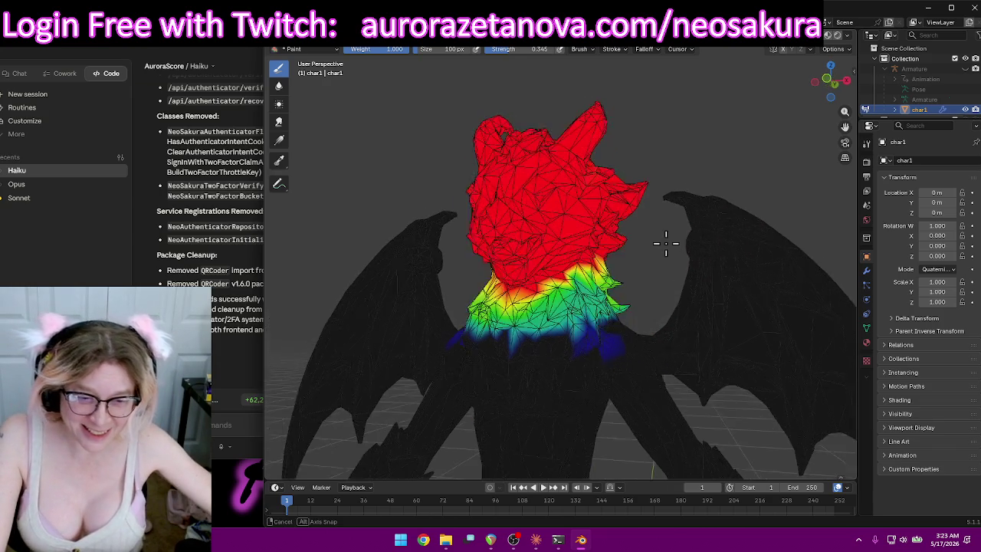
{"action": "left_click_drag", "start_coordinate": [526, 303], "coordinate": [599, 283]}
{"action": "mouse_move", "coordinate": [551, 295]}
{"action": "middle_mouse_down"}
{"action": "mouse_move", "coordinate": [490, 310]}
{"action": "mouse_move", "coordinate": [672, 130]}
{"action": "middle_mouse_up"}
{"action": "scroll", "coordinate": [536, 299], "scroll_direction": "down", "scroll_amount": 3}
Switch to the head_end vertex group and view the character from the side-back.
{"action": "left_click", "coordinate": [556, 50]}
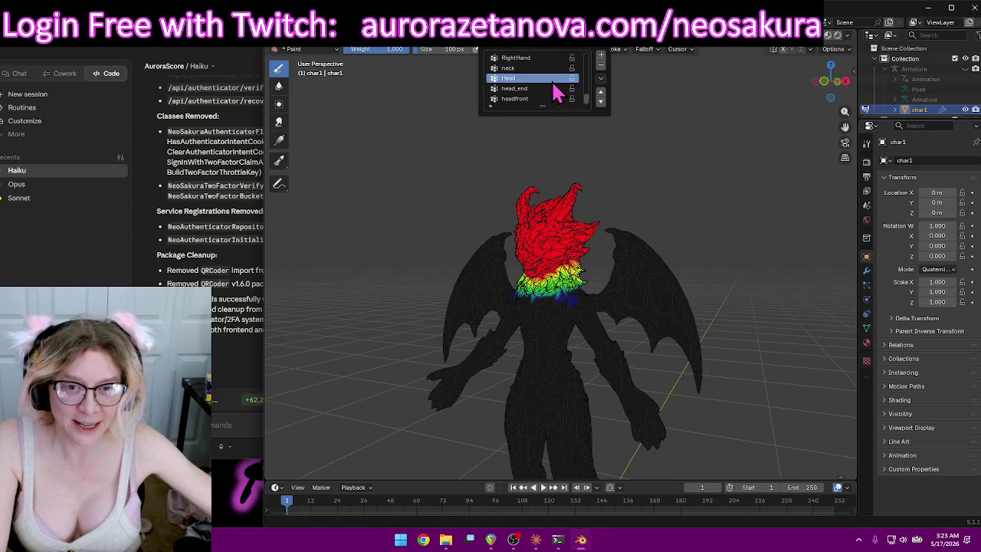
{"action": "left_click", "coordinate": [530, 89]}
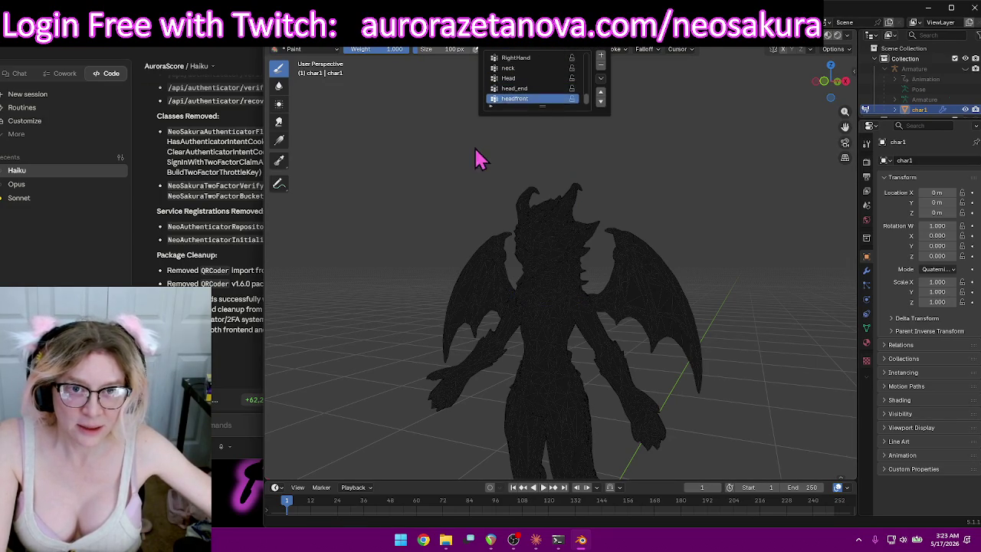
{"action": "scroll", "coordinate": [517, 149], "scroll_direction": "down", "scroll_amount": 1}
{"action": "scroll", "coordinate": [527, 148], "scroll_direction": "down", "scroll_amount": 1}
{"action": "scroll", "coordinate": [641, 212], "scroll_direction": "down", "scroll_amount": 2}
{"action": "mouse_move", "coordinate": [641, 212]}
{"action": "middle_mouse_down"}
{"action": "mouse_move", "coordinate": [450, 182]}
{"action": "mouse_move", "coordinate": [618, 201]}
{"action": "mouse_move", "coordinate": [589, 214]}
{"action": "middle_mouse_up"}
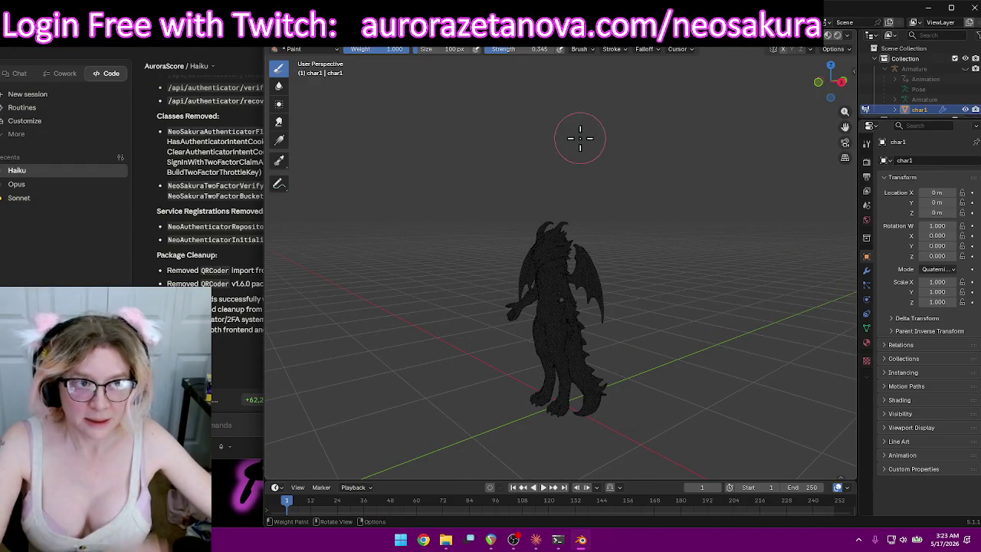
Return to Object Mode with textured shading and frame the whole dragon front-on.
{"action": "left_click", "coordinate": [283, 49]}
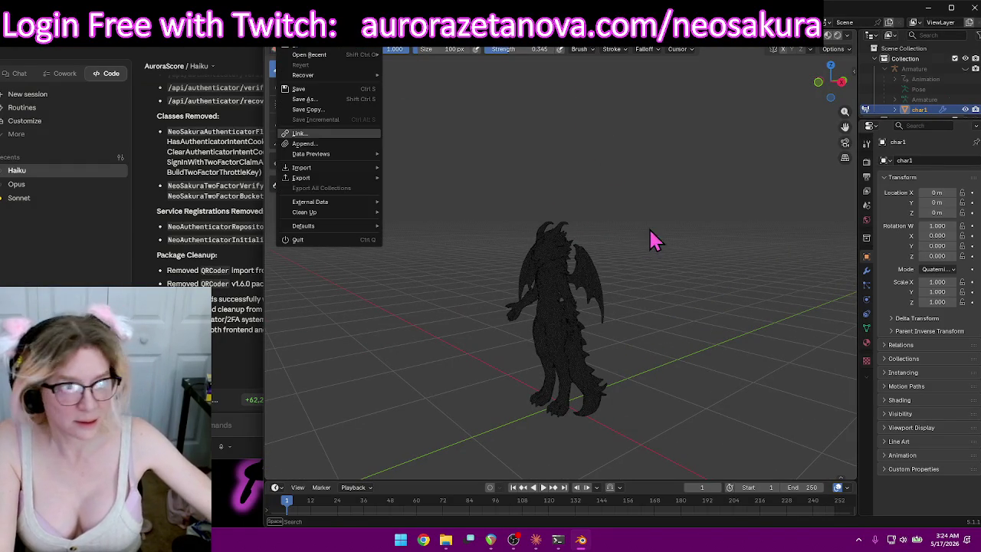
{"action": "left_click", "coordinate": [314, 50]}
{"action": "left_click", "coordinate": [317, 62]}
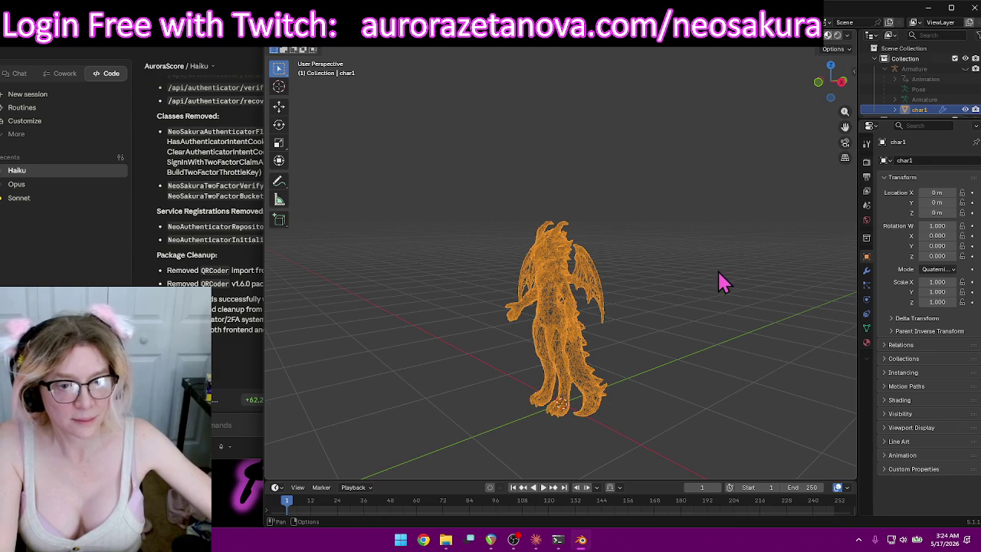
{"action": "middle_click_drag", "start_coordinate": [604, 291], "coordinate": [683, 302]}
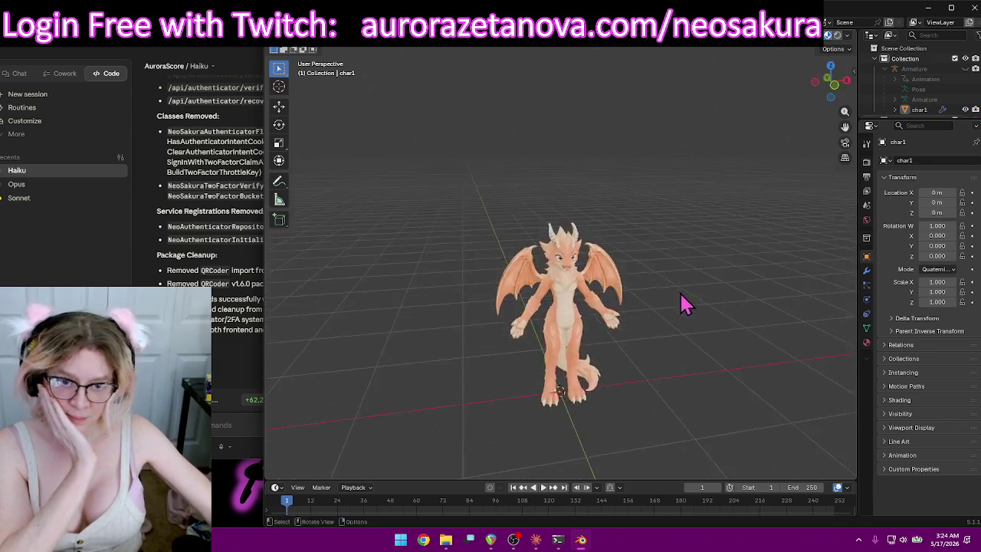
{"action": "scroll", "coordinate": [678, 345], "scroll_direction": "up", "scroll_amount": 3}
{"action": "mouse_move", "coordinate": [690, 465]}
{"action": "middle_mouse_down"}
{"action": "mouse_move", "coordinate": [646, 355]}
{"action": "mouse_move", "coordinate": [652, 398]}
{"action": "mouse_move", "coordinate": [679, 431]}
{"action": "mouse_move", "coordinate": [661, 410]}
{"action": "middle_mouse_up"}
{"action": "scroll", "coordinate": [666, 311], "scroll_direction": "down", "scroll_amount": 3}
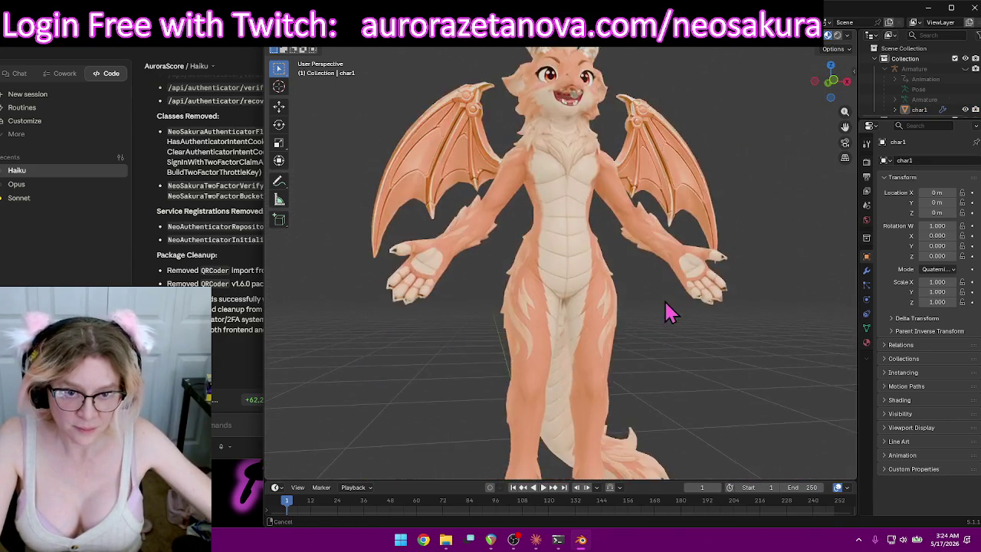
{"action": "scroll", "coordinate": [667, 311], "scroll_direction": "down", "scroll_amount": 2}
{"action": "mouse_move", "coordinate": [667, 311]}
{"action": "middle_mouse_down"}
{"action": "mouse_move", "coordinate": [650, 316]}
{"action": "mouse_move", "coordinate": [651, 345]}
{"action": "mouse_move", "coordinate": [659, 341]}
{"action": "middle_mouse_up"}
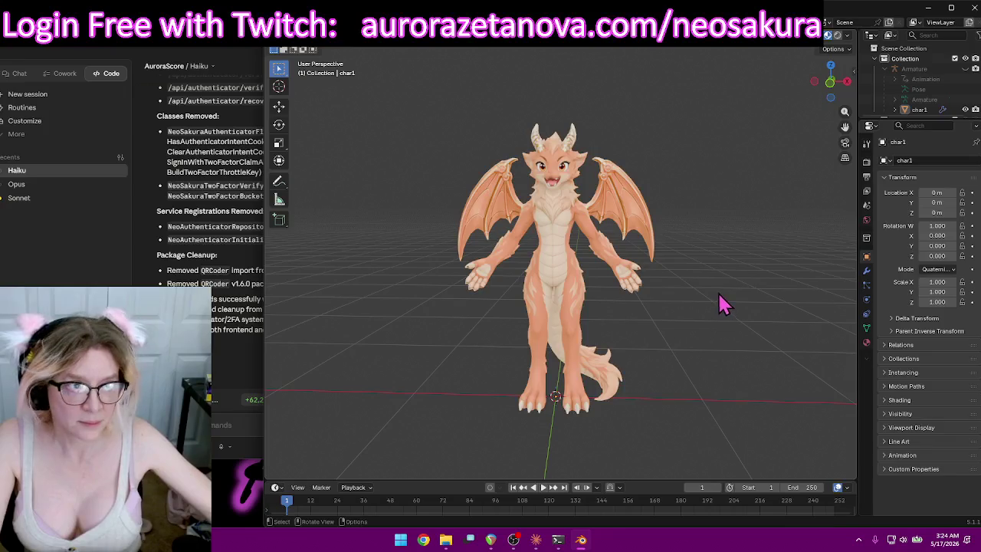
Save the scene as Furry.blend.
{"action": "left_click", "coordinate": [291, 22]}
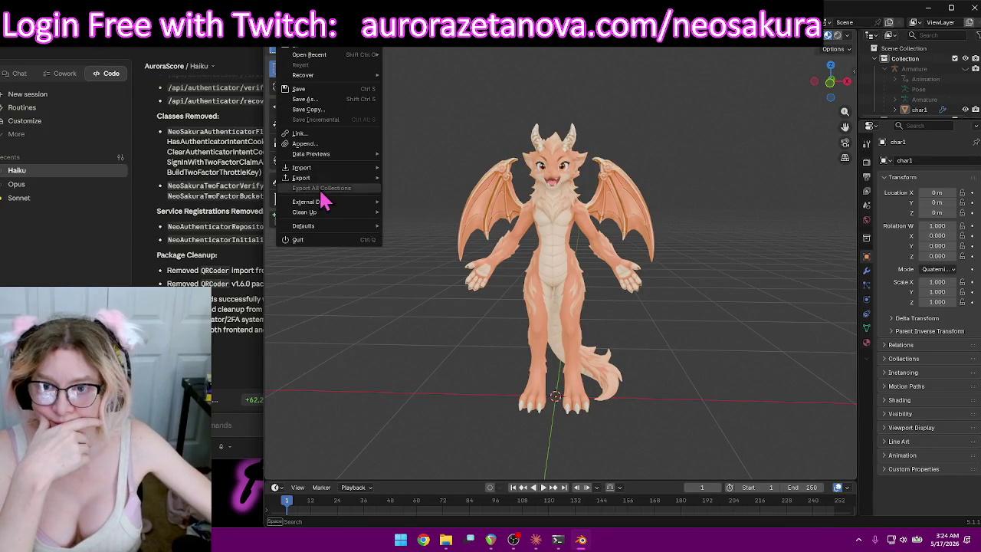
{"action": "left_click", "coordinate": [326, 98]}
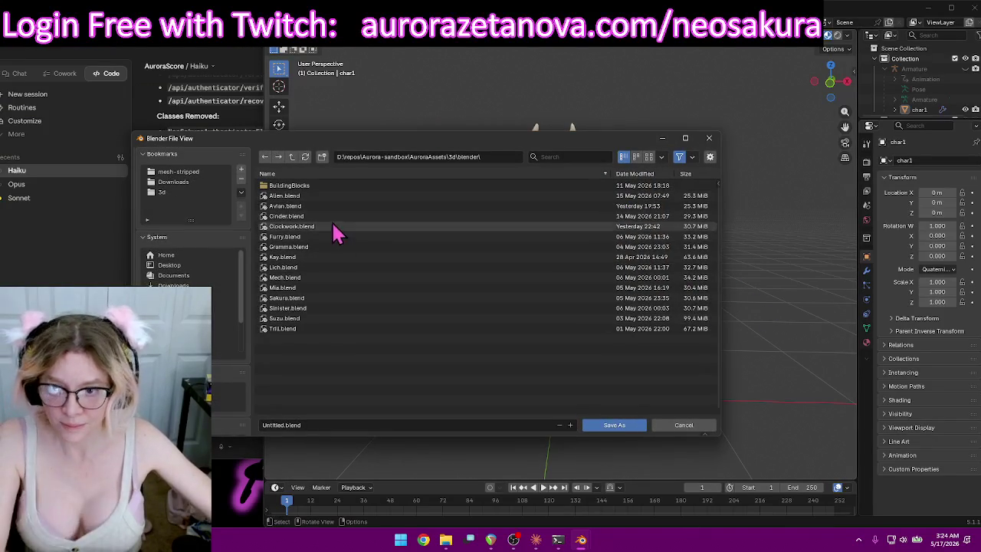
{"action": "double_click", "coordinate": [284, 236]}
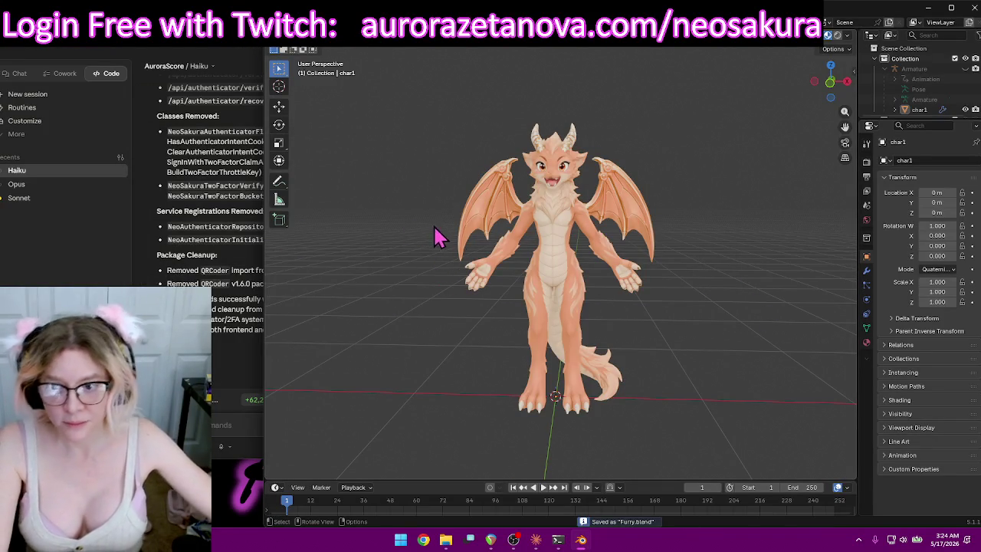
Purge the file's unused data-blocks, then open and cancel a glTF 2.0 export.
{"action": "left_click", "coordinate": [283, 38]}
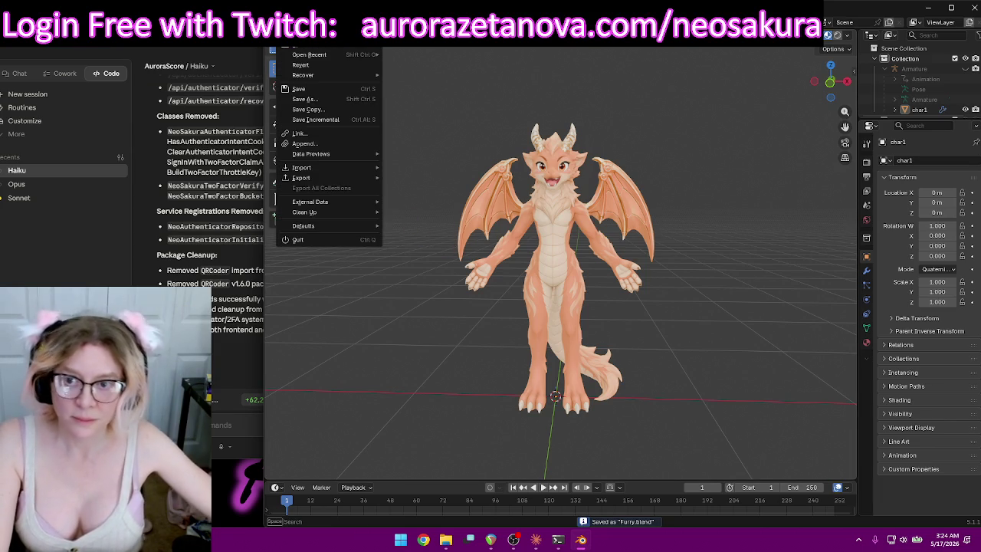
{"action": "mouse_move", "coordinate": [305, 212]}
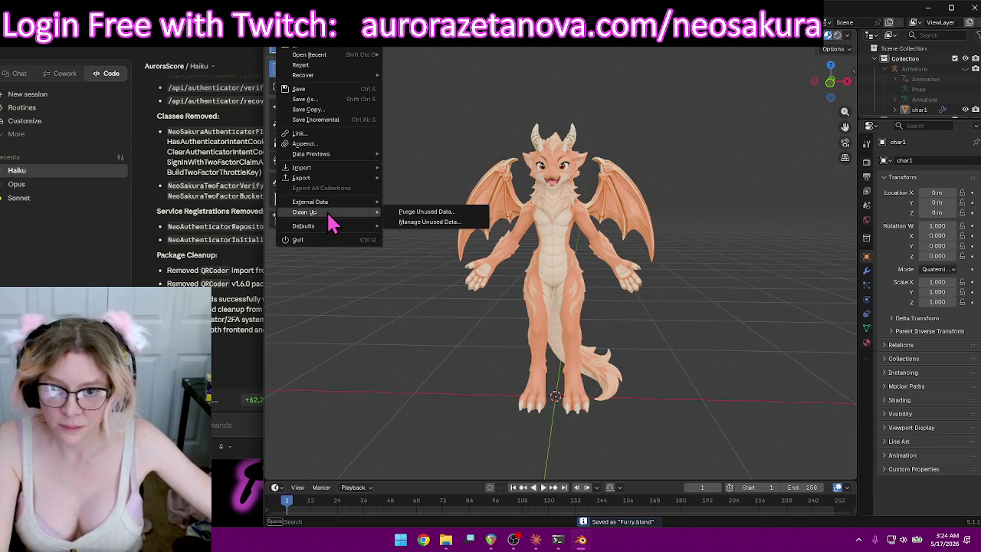
{"action": "left_click", "coordinate": [407, 211]}
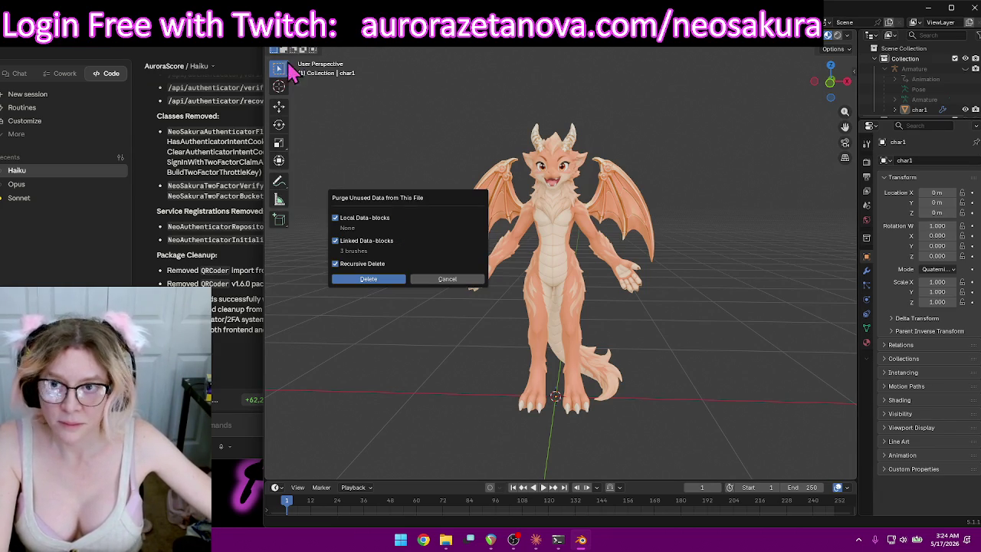
{"action": "left_click", "coordinate": [284, 38]}
{"action": "mouse_move", "coordinate": [301, 178]}
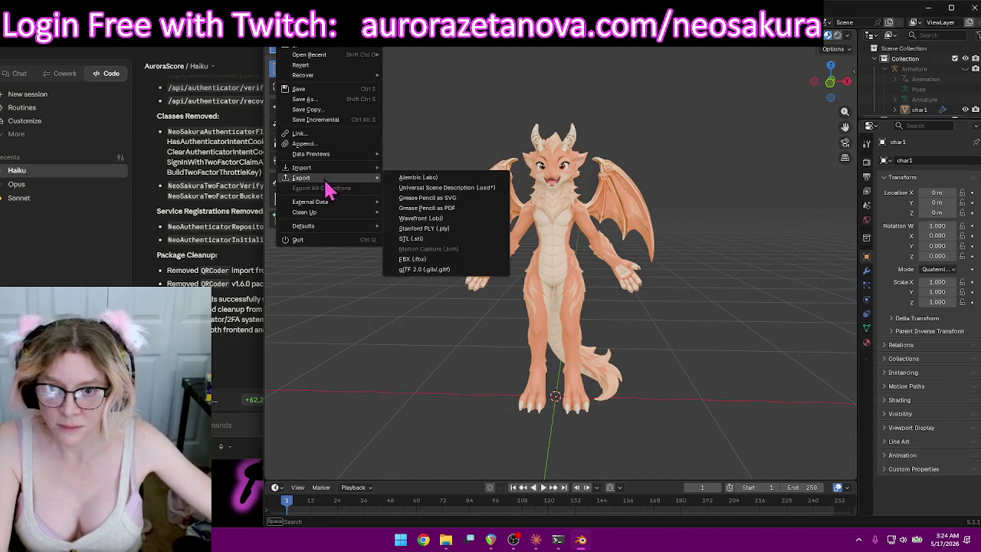
{"action": "left_click", "coordinate": [420, 268]}
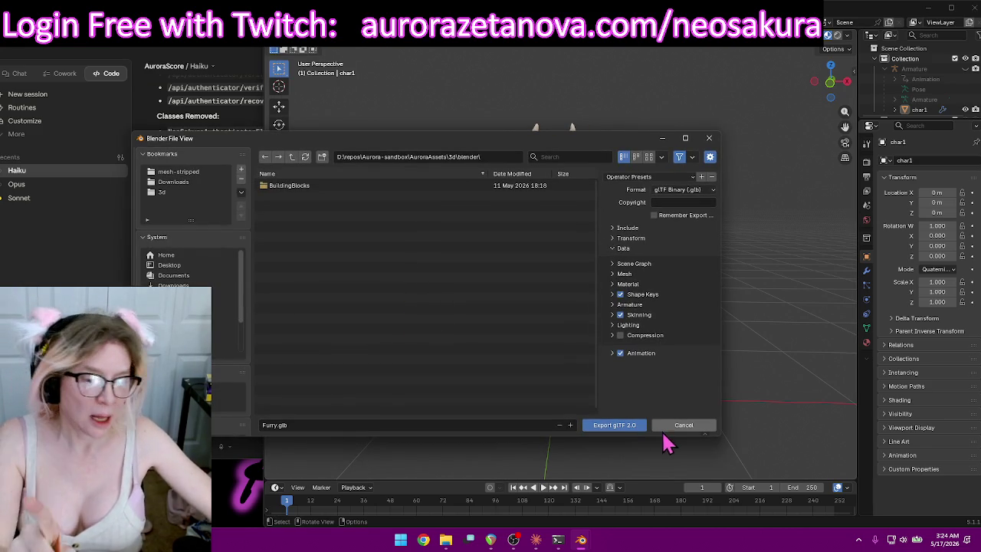
{"action": "left_click", "coordinate": [678, 431]}
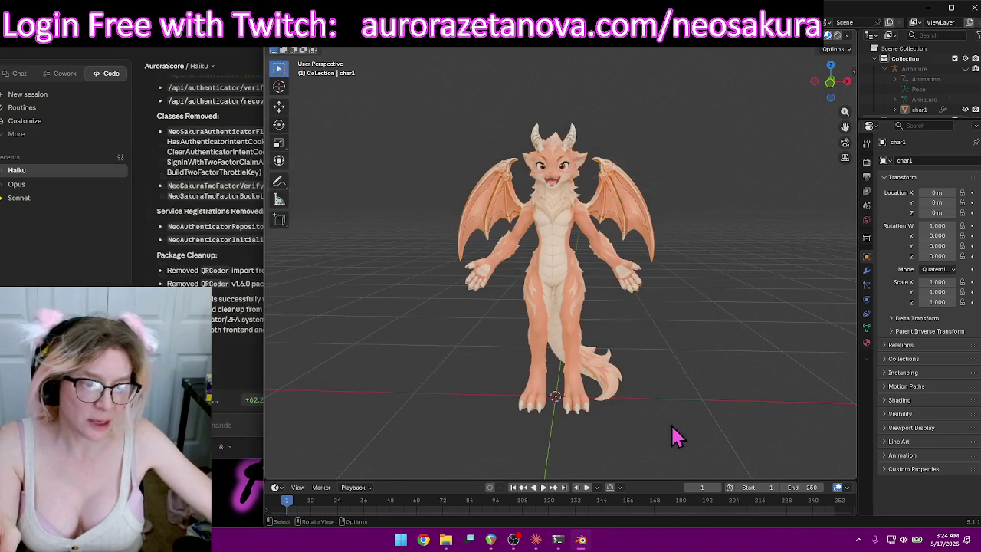
Minimize Blender, the Windows Terminal log and the Claude chat window to reveal the desktop.
{"action": "left_click", "coordinate": [922, 13]}
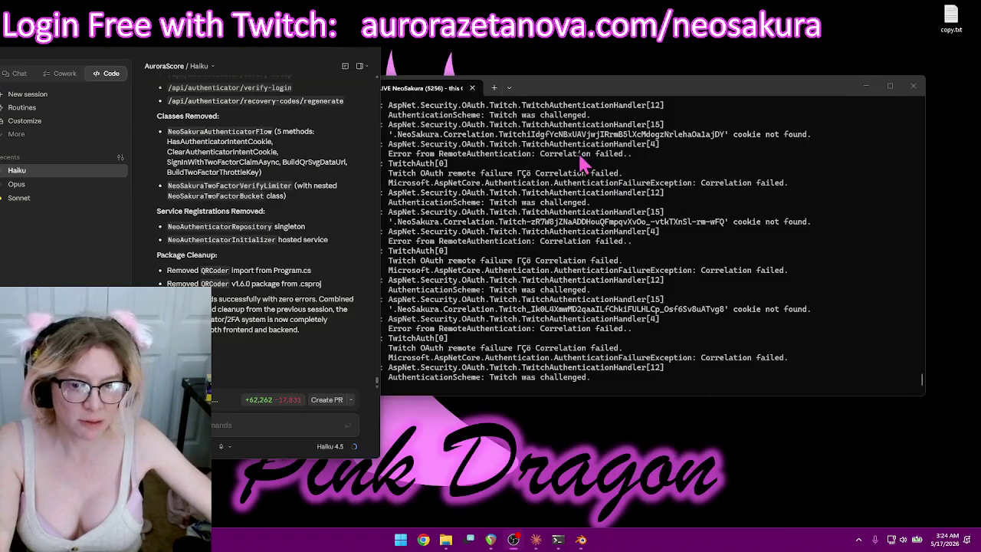
{"action": "left_click_drag", "start_coordinate": [526, 92], "coordinate": [558, 113]}
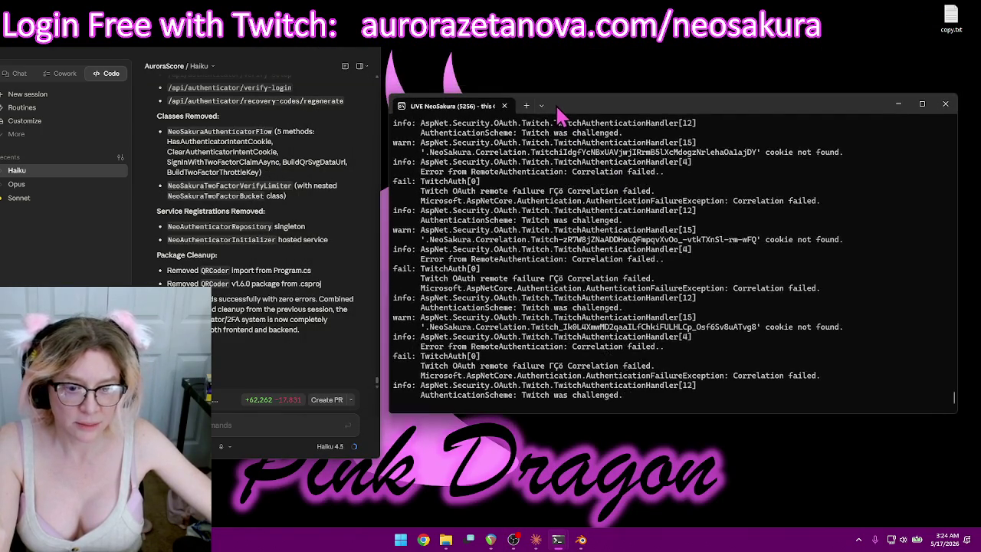
{"action": "left_click", "coordinate": [898, 105]}
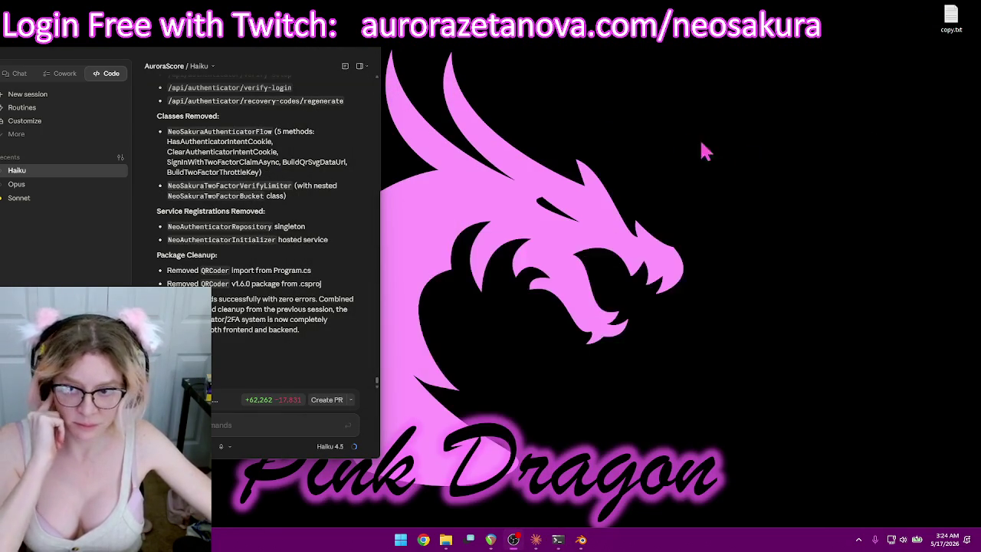
{"action": "left_click", "coordinate": [367, 55]}
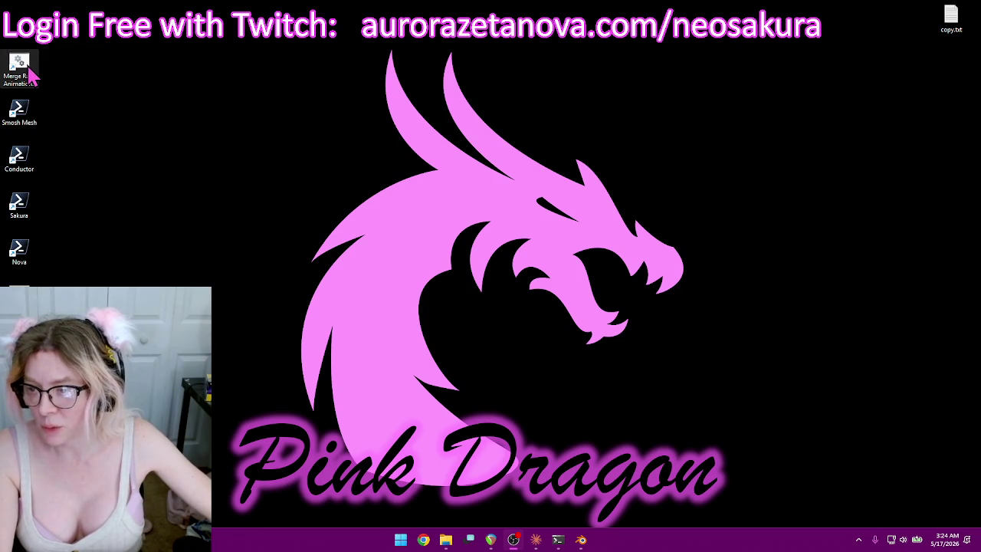
Open File Explorer into the empty AuroraAssets\3d\export folder.
{"action": "key", "text": "super+e"}
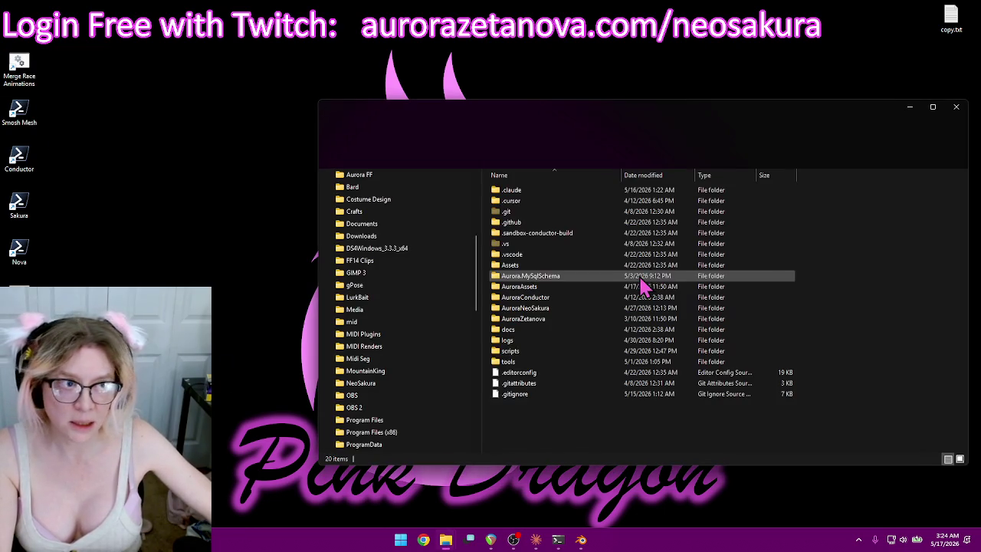
{"action": "double_click", "coordinate": [546, 288]}
{"action": "double_click", "coordinate": [502, 190]}
{"action": "double_click", "coordinate": [538, 214]}
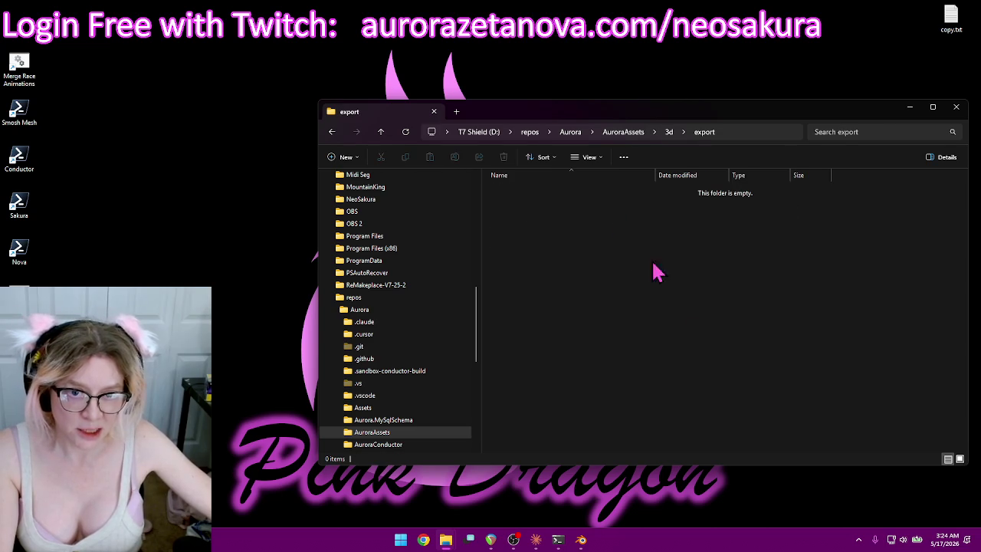
Check the 3d\build folder, then go to Downloads on the T7 Shield drive.
{"action": "left_click_drag", "start_coordinate": [678, 113], "coordinate": [594, 109]}
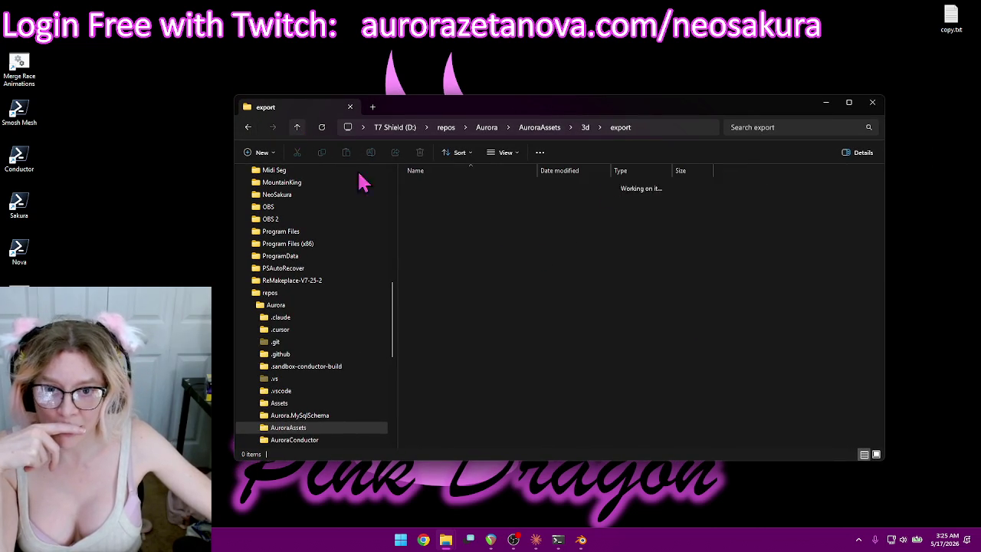
{"action": "left_click", "coordinate": [301, 132]}
{"action": "double_click", "coordinate": [506, 187]}
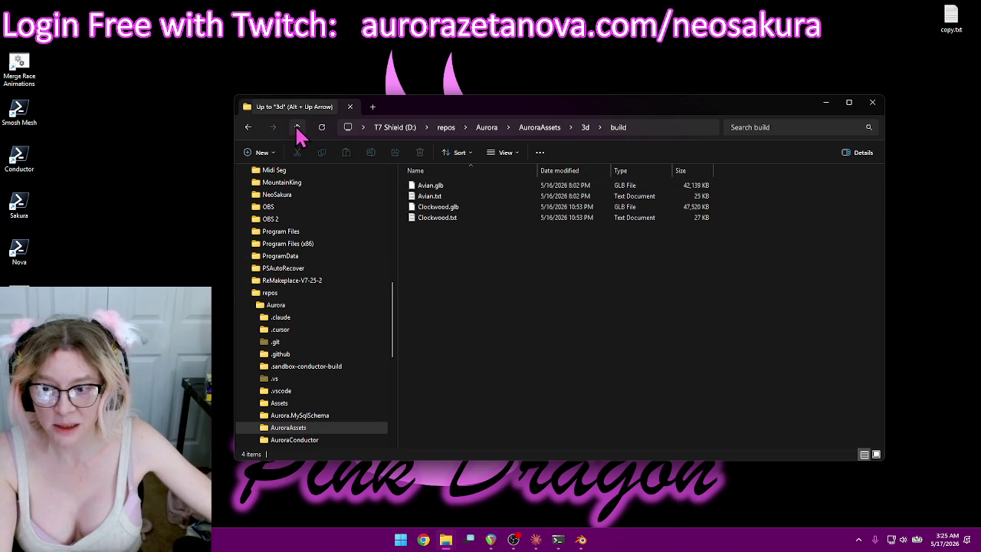
{"action": "scroll", "coordinate": [372, 252], "scroll_direction": "up", "scroll_amount": 3}
{"action": "scroll", "coordinate": [373, 252], "scroll_direction": "up", "scroll_amount": 3}
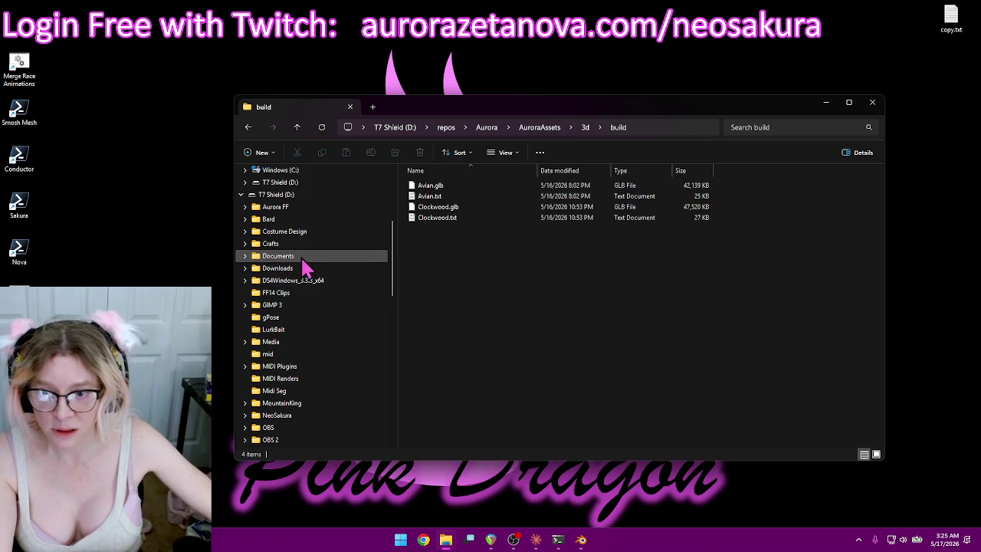
{"action": "left_click", "coordinate": [283, 268]}
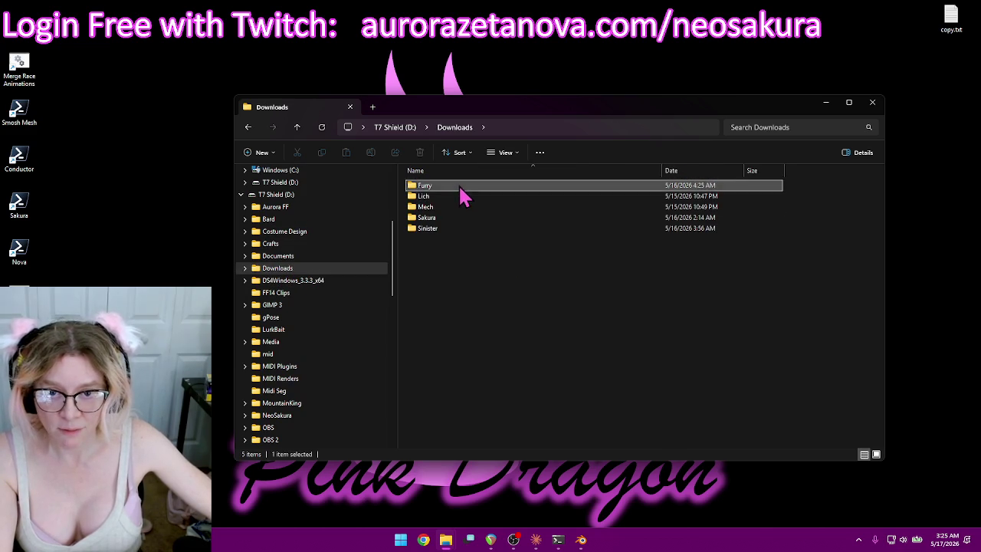
In the Furry folder, delete the PNG and all the zip files.
{"action": "double_click", "coordinate": [426, 187]}
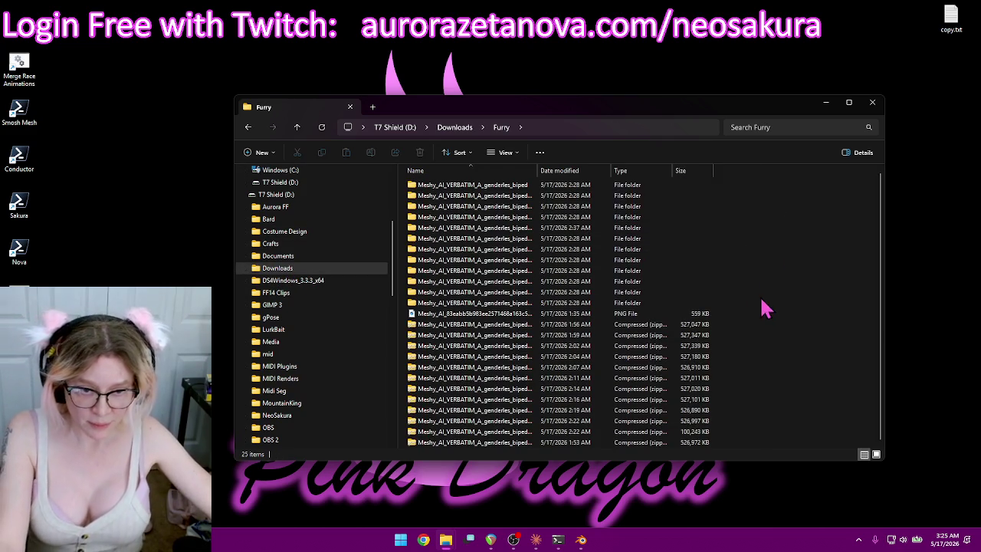
{"action": "left_click_drag", "start_coordinate": [521, 318], "coordinate": [497, 452]}
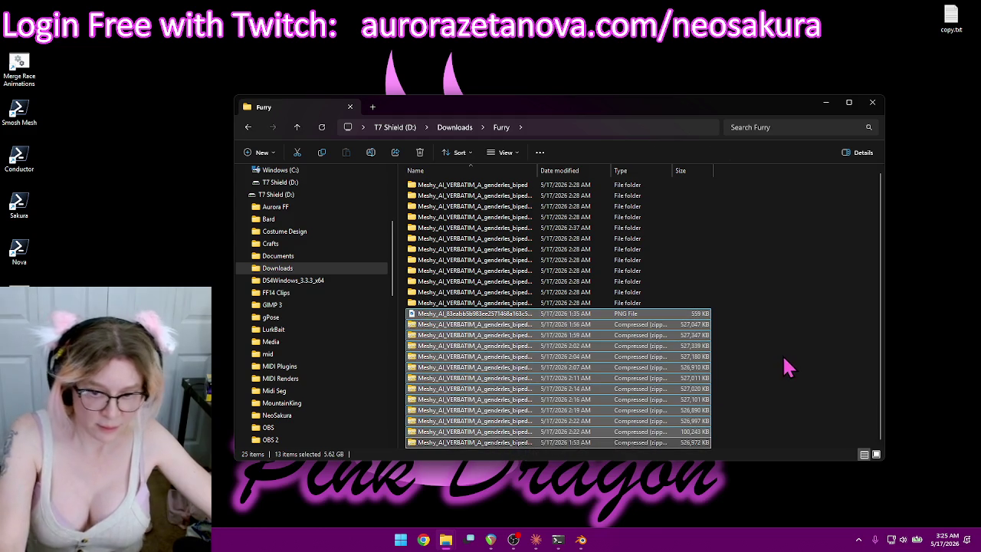
{"action": "key", "text": "Delete"}
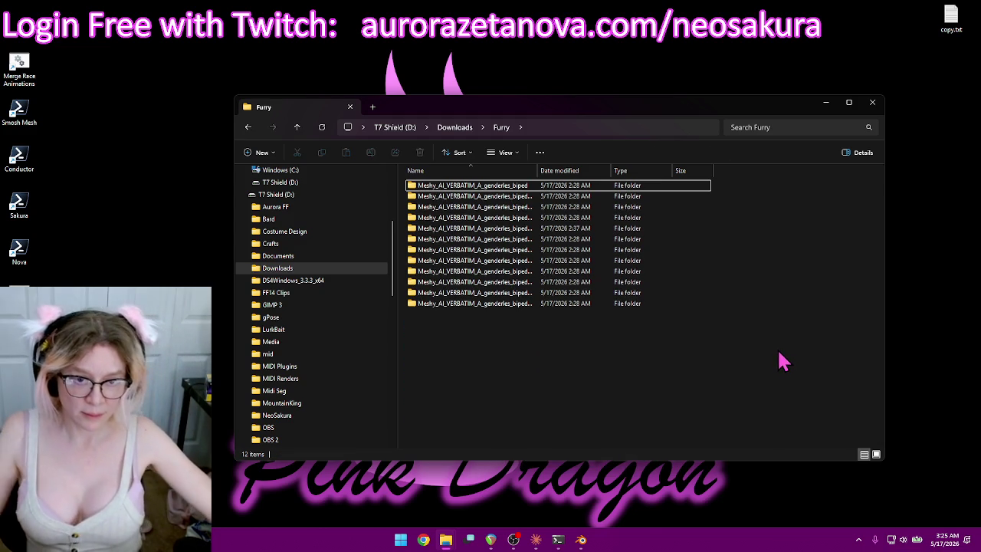
Select the twelve remaining Meshy biped folders and paste them into AuroraAssets\3d\export.
{"action": "left_click_drag", "start_coordinate": [558, 361], "coordinate": [398, 188]}
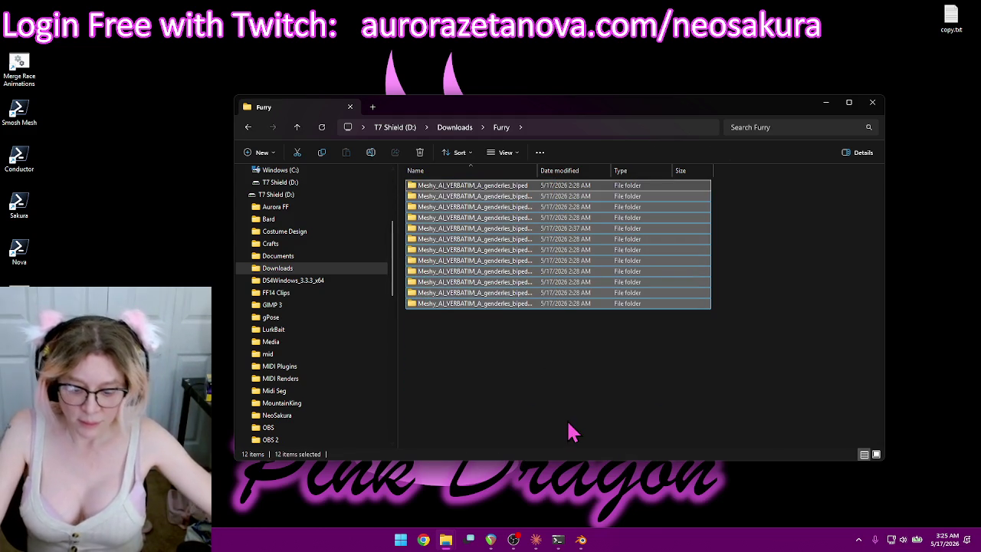
{"action": "scroll", "coordinate": [307, 322], "scroll_direction": "down", "scroll_amount": 6}
{"action": "scroll", "coordinate": [306, 318], "scroll_direction": "down", "scroll_amount": 5}
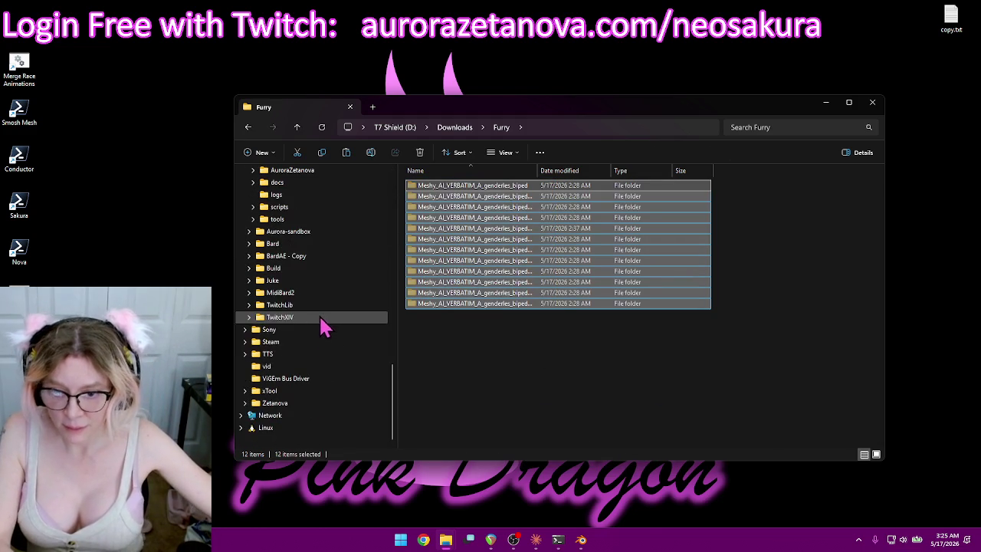
{"action": "scroll", "coordinate": [318, 211], "scroll_direction": "up", "scroll_amount": 3}
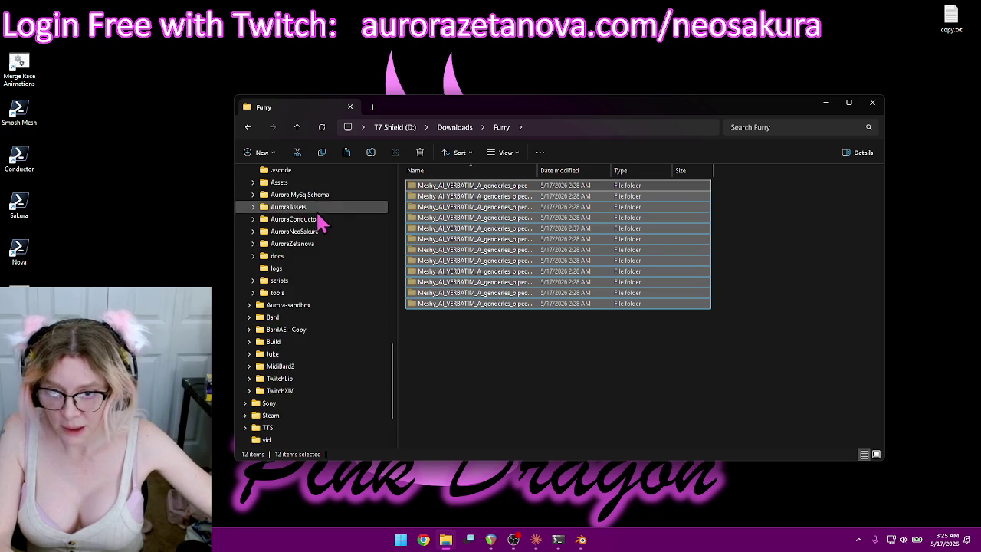
{"action": "scroll", "coordinate": [314, 218], "scroll_direction": "up", "scroll_amount": 2}
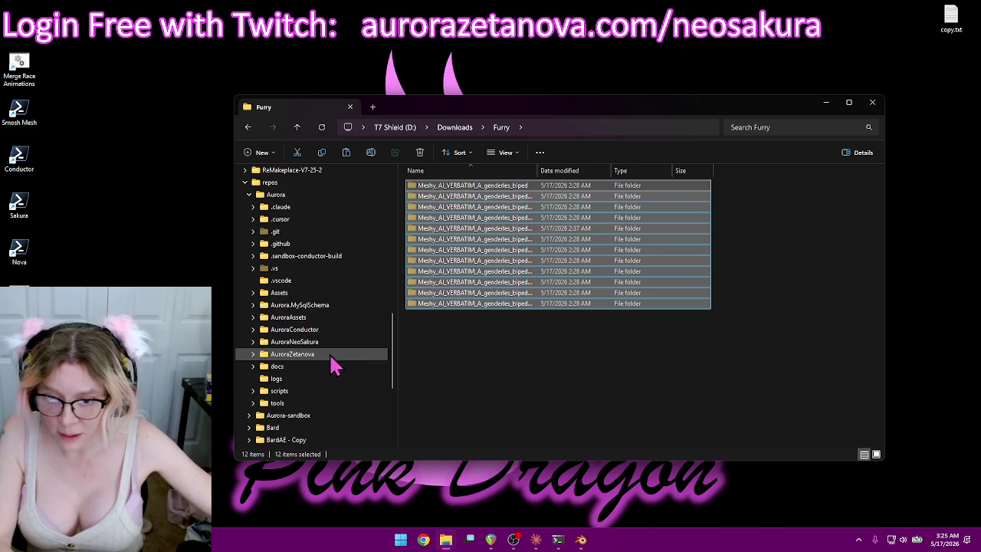
{"action": "left_click", "coordinate": [254, 318]}
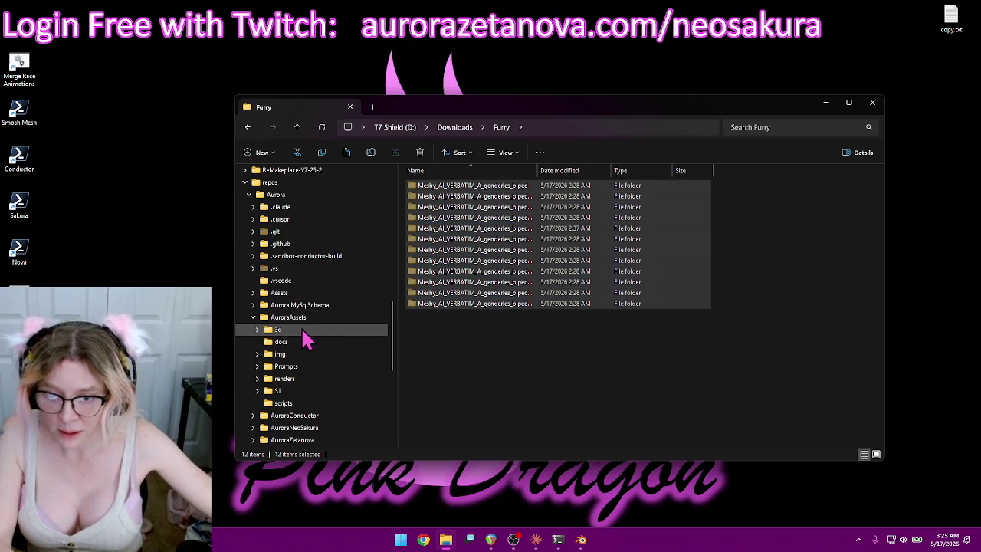
{"action": "left_click", "coordinate": [259, 332]}
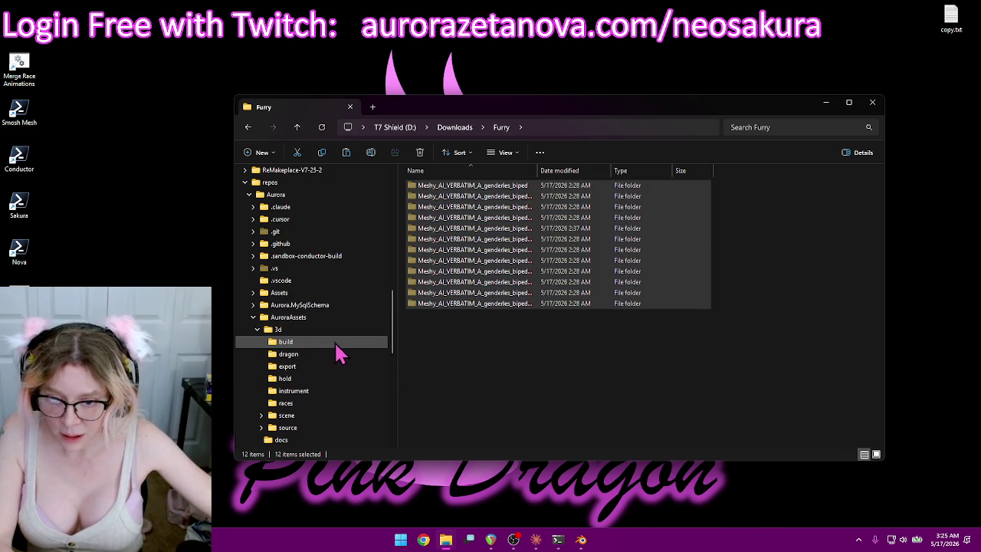
{"action": "left_click", "coordinate": [310, 366]}
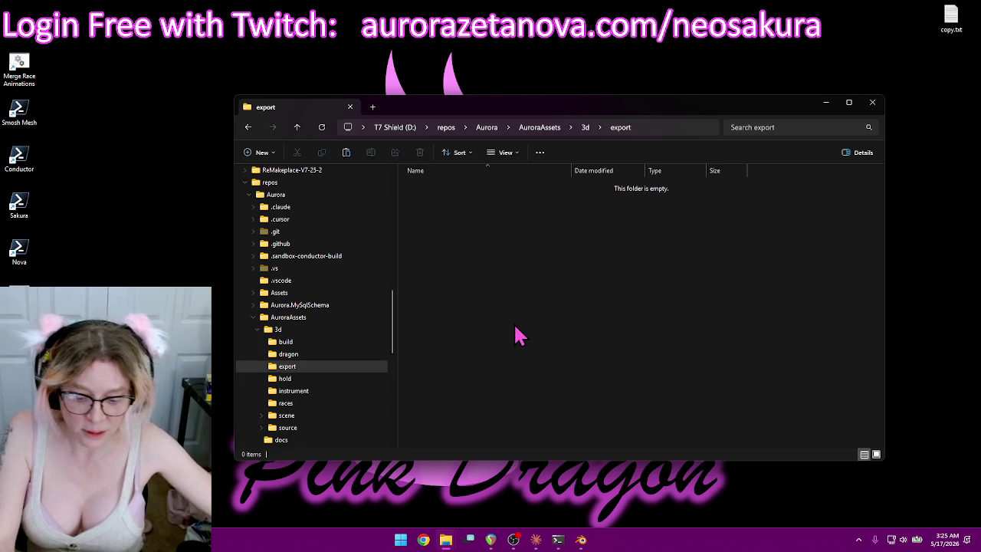
{"action": "key", "text": "ctrl+v"}
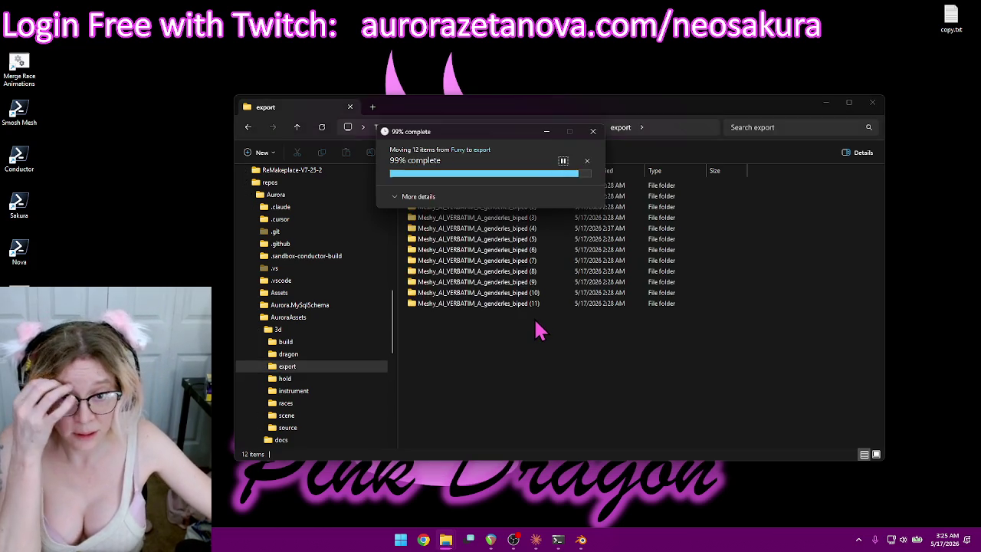
{"action": "left_click", "coordinate": [580, 397]}
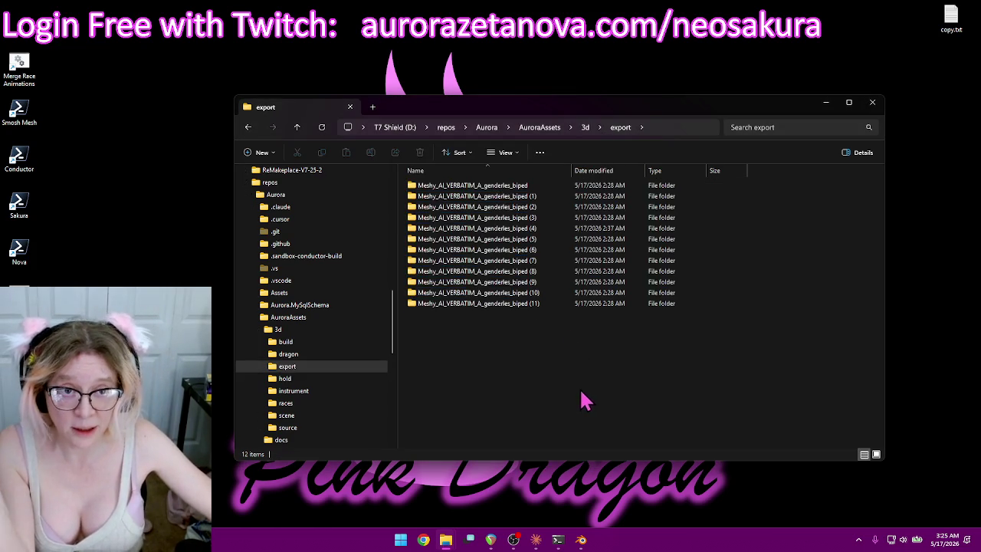
{"action": "left_click", "coordinate": [581, 539]}
Export the dragon as Base.glb to 3d\export with Animation unchecked, then minimize Blender.
{"action": "left_click", "coordinate": [280, 36]}
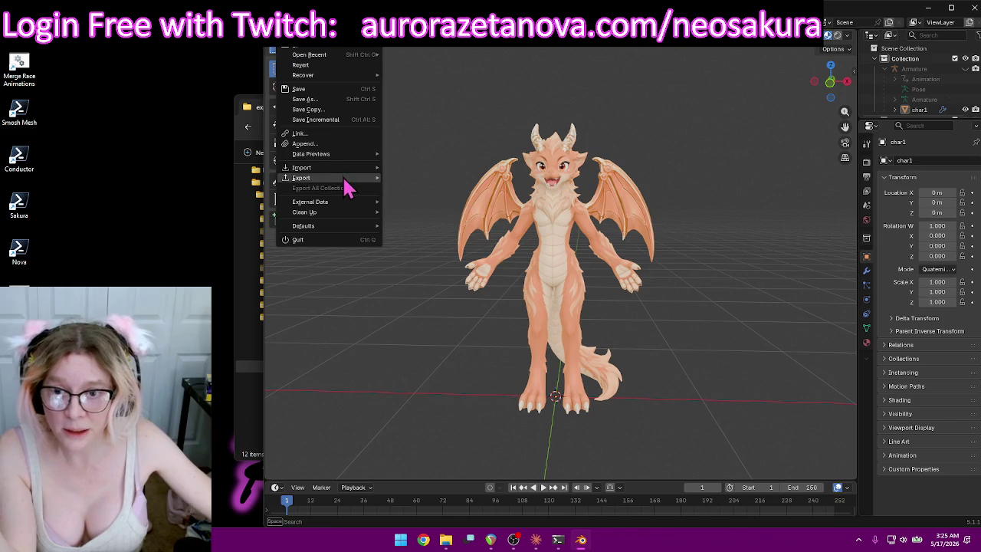
{"action": "left_click", "coordinate": [443, 276]}
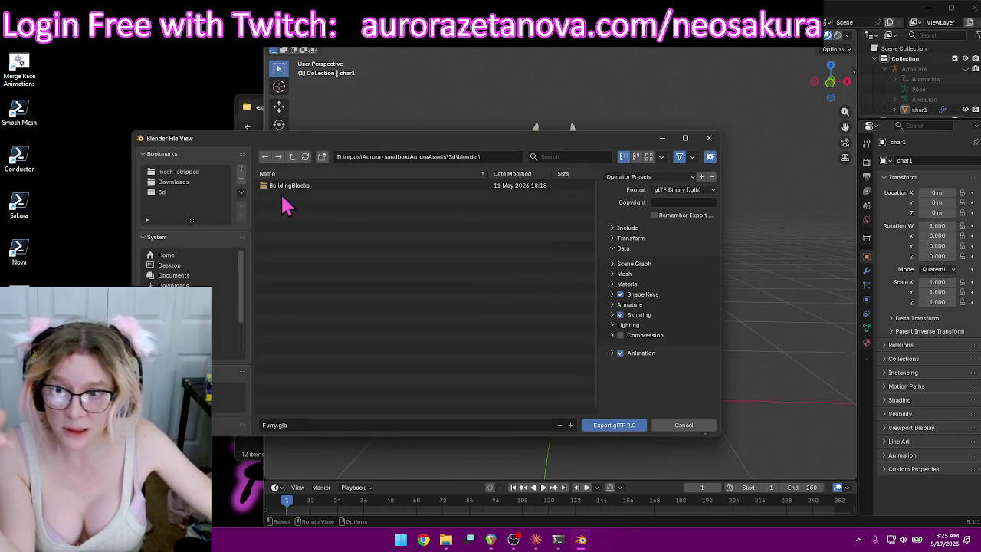
{"action": "left_click", "coordinate": [172, 192]}
{"action": "double_click", "coordinate": [282, 207]}
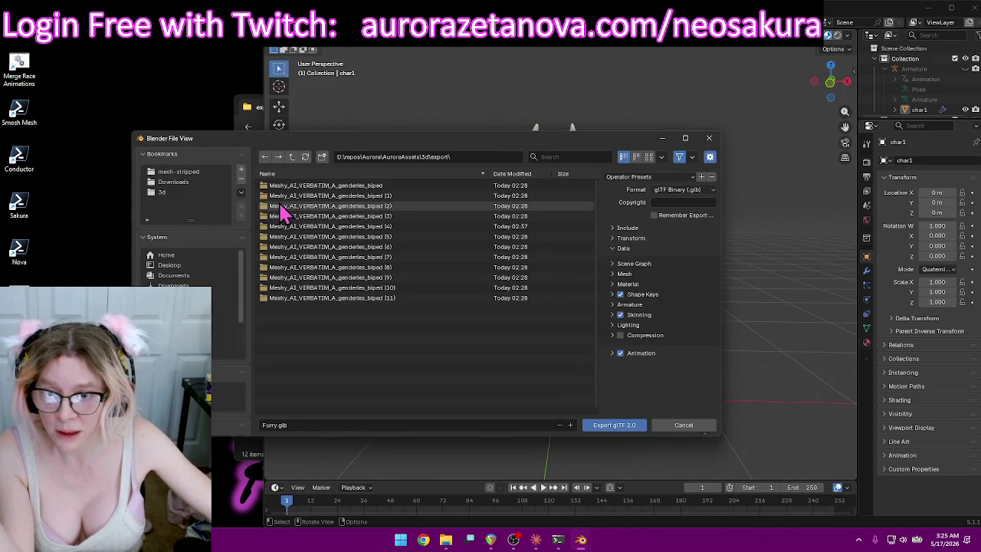
{"action": "left_click", "coordinate": [312, 421]}
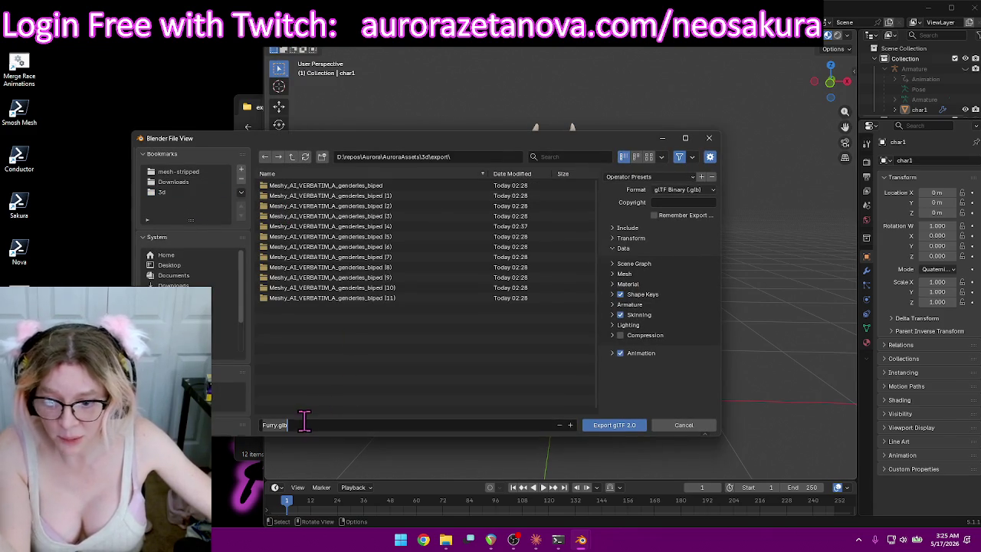
{"action": "type", "text": "Base"}
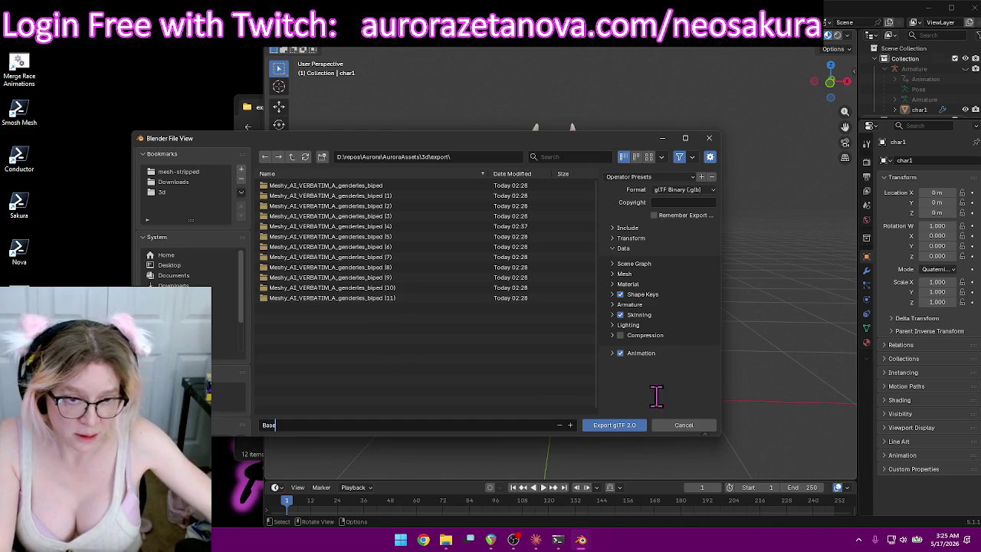
{"action": "left_click", "coordinate": [621, 353]}
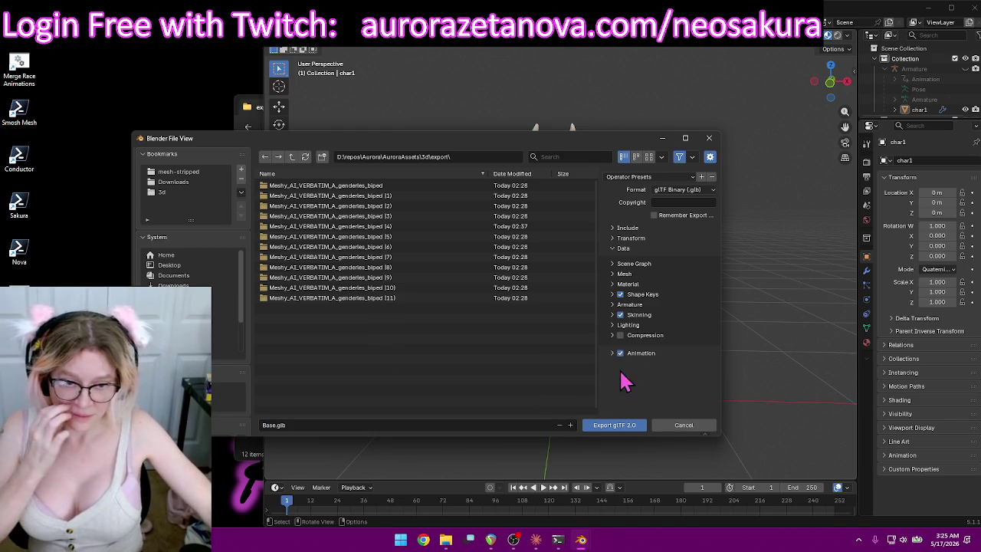
{"action": "left_click", "coordinate": [617, 426]}
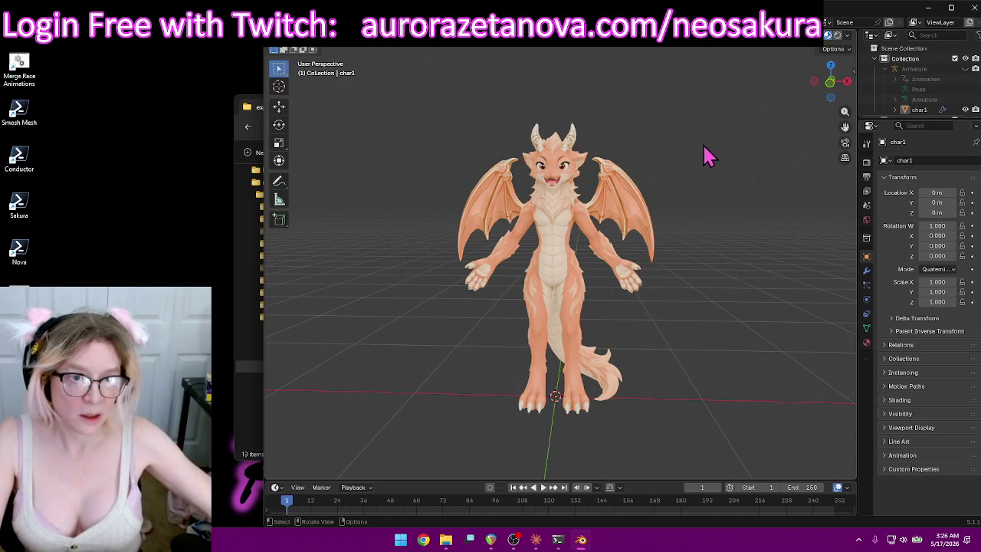
{"action": "left_click", "coordinate": [928, 8]}
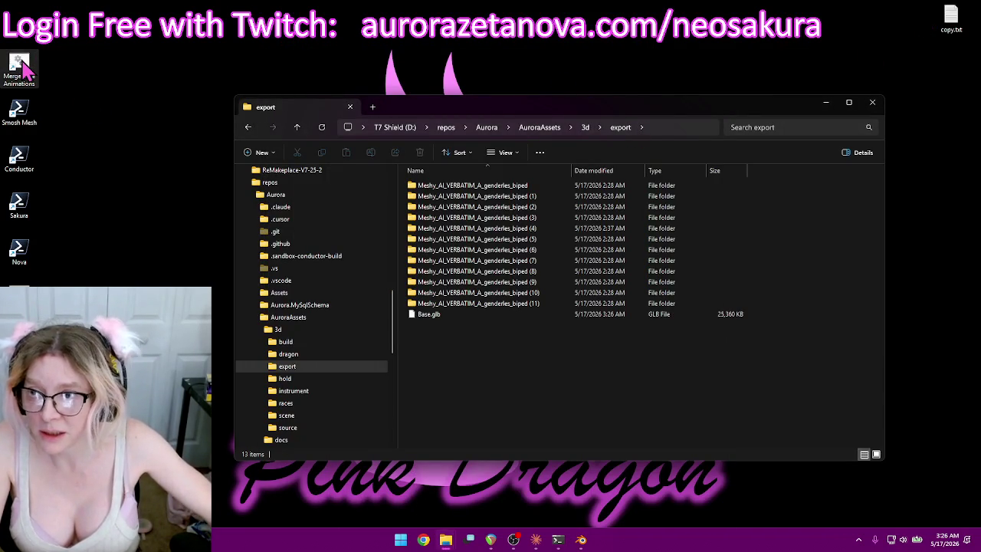
Launch Merge Race Animations and view the first Meshy biped folder's 21 GLBs with a wider Name column.
{"action": "double_click", "coordinate": [24, 66]}
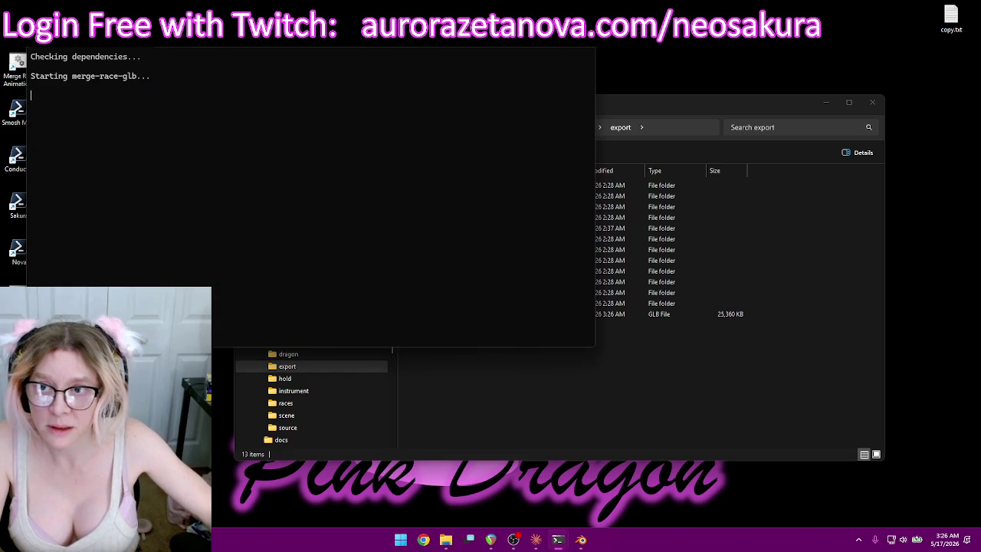
{"action": "left_click_drag", "start_coordinate": [222, 46], "coordinate": [571, 32]}
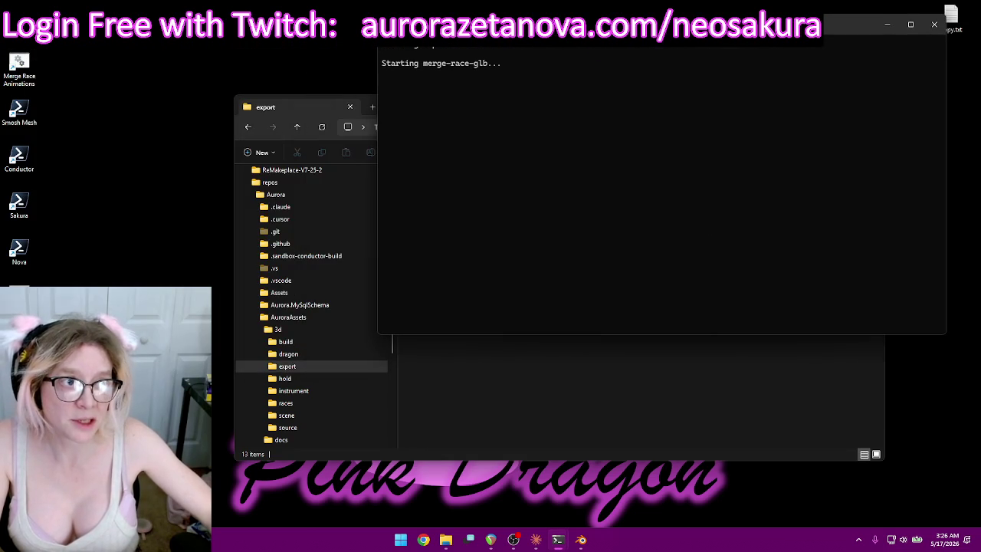
{"action": "left_click", "coordinate": [557, 372]}
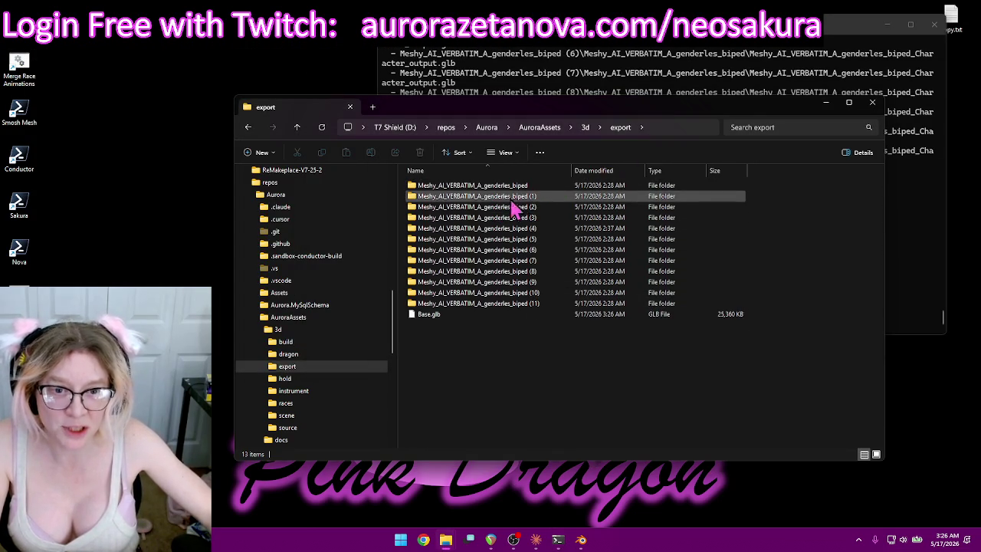
{"action": "double_click", "coordinate": [539, 186]}
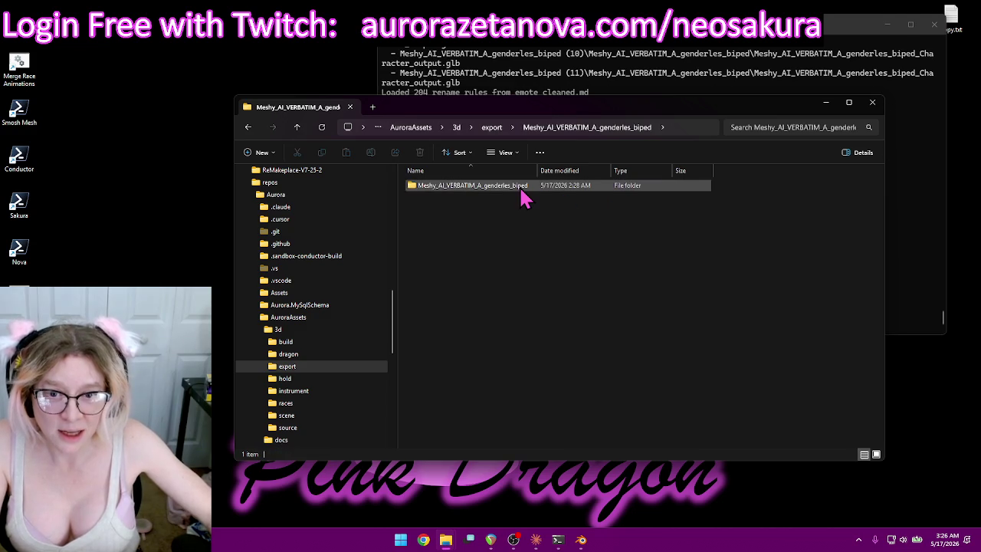
{"action": "double_click", "coordinate": [522, 192]}
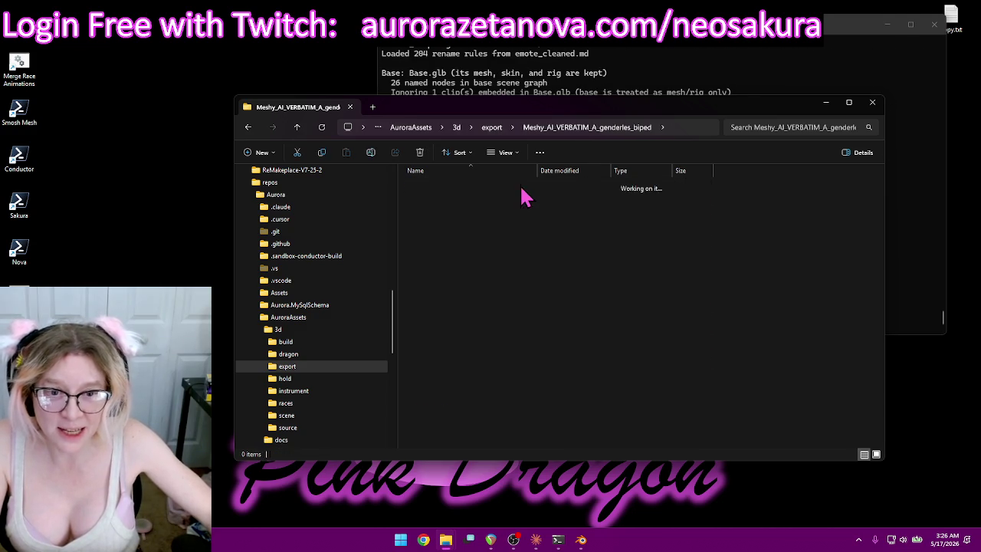
{"action": "left_click_drag", "start_coordinate": [538, 170], "coordinate": [684, 169]}
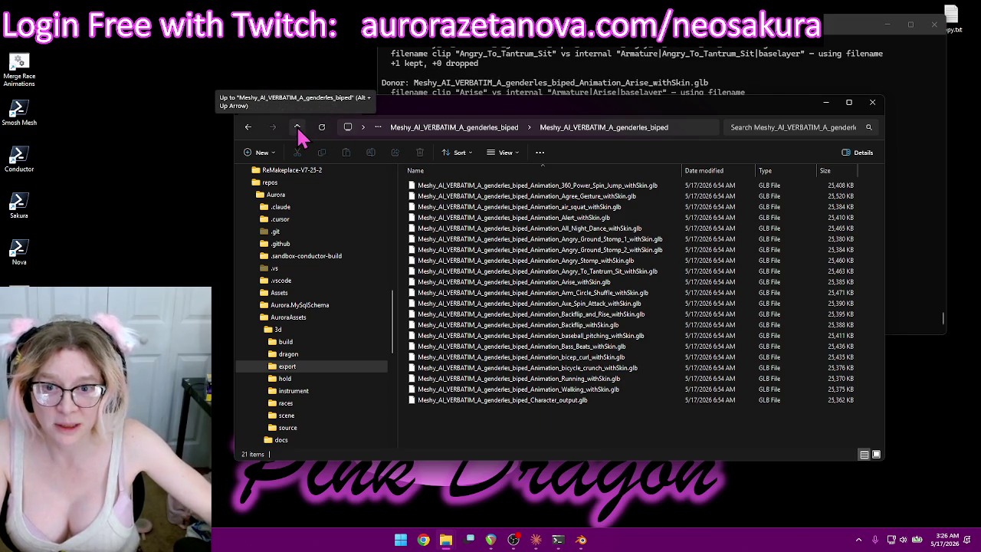
Inspect the Meshy biped (1) folder's animation files, then return to export and select Base.glb.
{"action": "left_click", "coordinate": [299, 133]}
{"action": "left_click", "coordinate": [300, 133]}
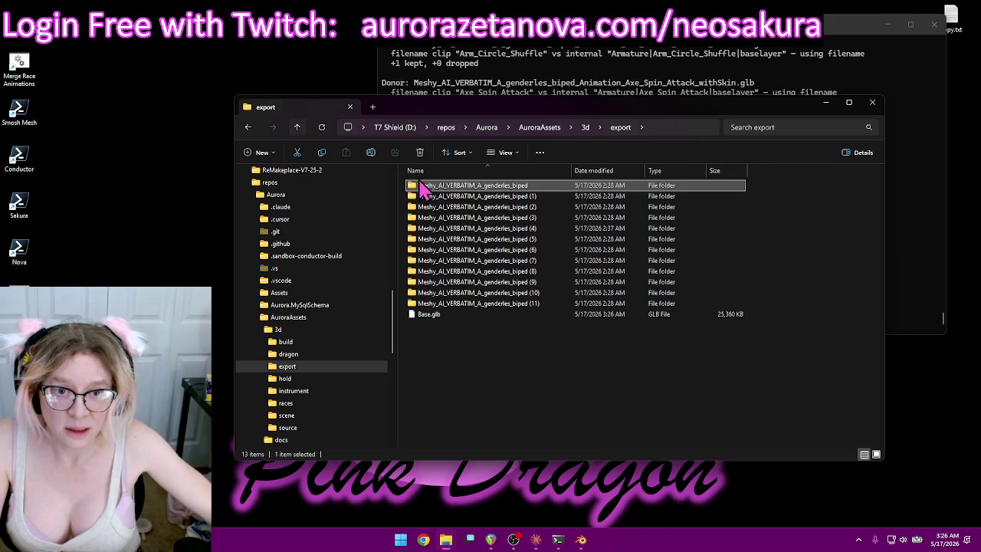
{"action": "double_click", "coordinate": [520, 197]}
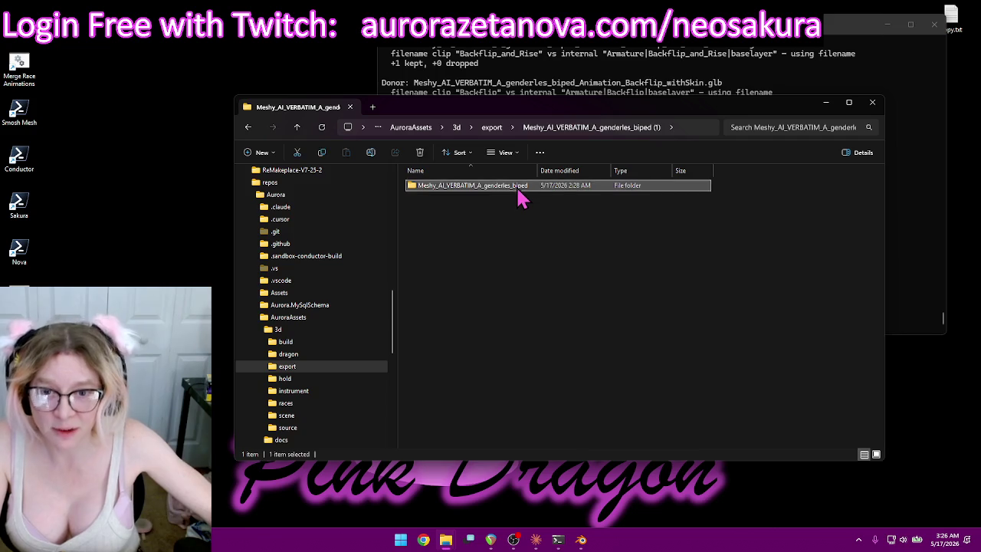
{"action": "double_click", "coordinate": [518, 192]}
{"action": "mouse_move", "coordinate": [539, 167]}
{"action": "left_mouse_down"}
{"action": "mouse_move", "coordinate": [621, 167]}
{"action": "mouse_move", "coordinate": [544, 169]}
{"action": "left_mouse_up"}
{"action": "left_click", "coordinate": [298, 128]}
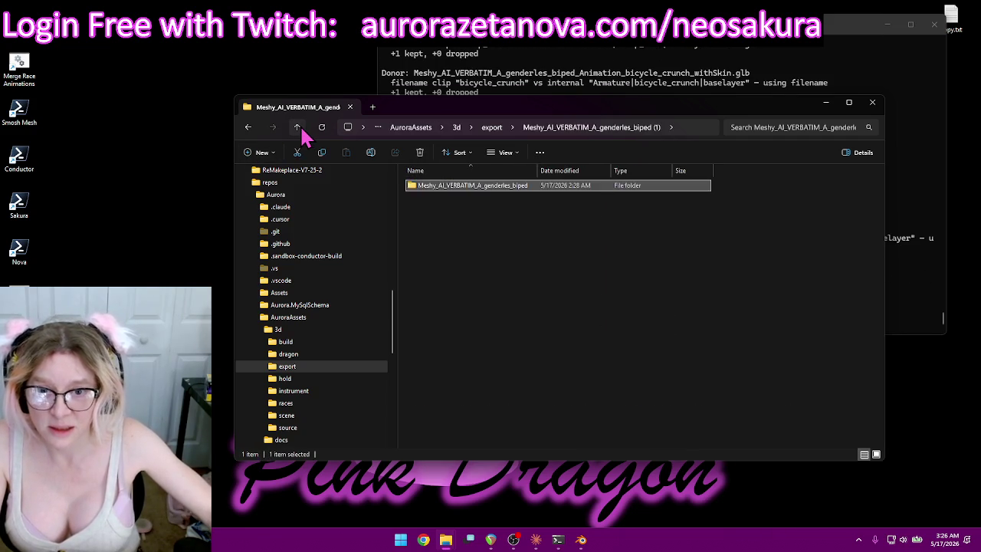
{"action": "left_click", "coordinate": [298, 128]}
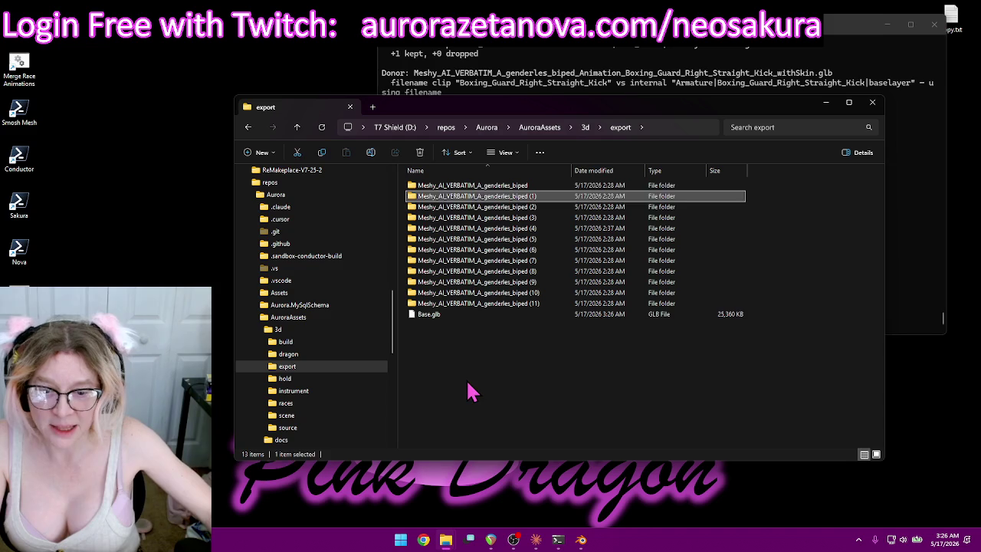
{"action": "left_click", "coordinate": [434, 315]}
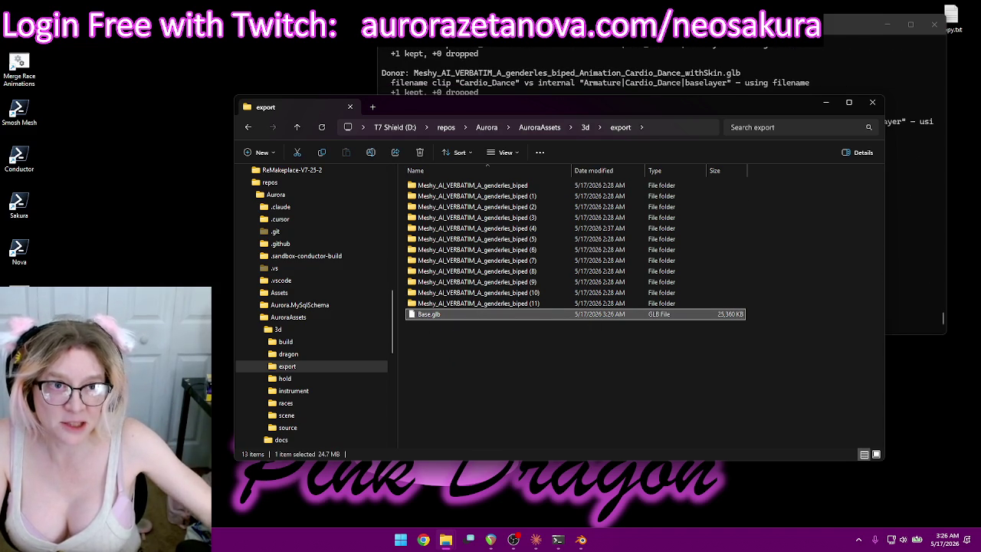
Check the merge console's progress, go up to the 3d folder, and bring Blender forward.
{"action": "left_click", "coordinate": [644, 51]}
{"action": "left_click", "coordinate": [563, 410]}
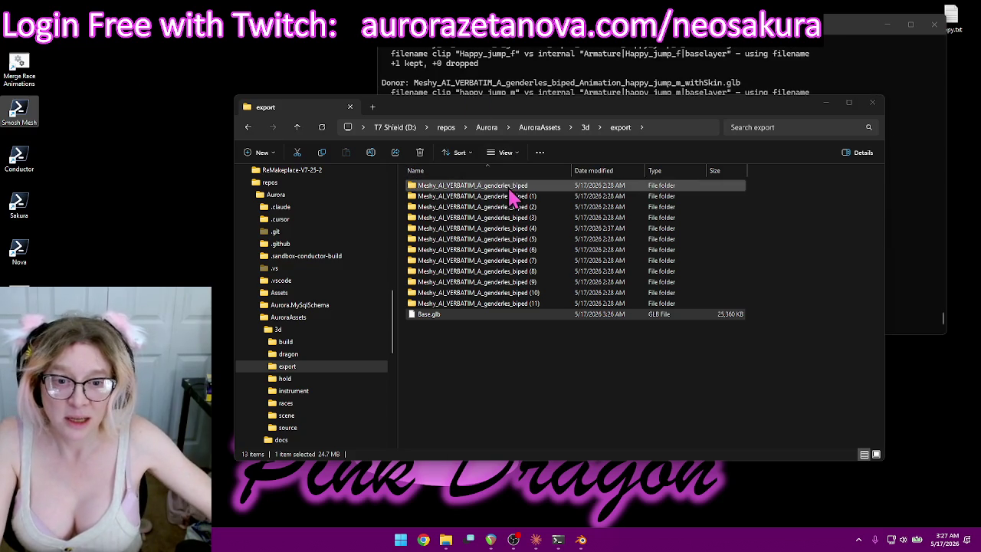
{"action": "left_click_drag", "start_coordinate": [564, 426], "coordinate": [398, 178]}
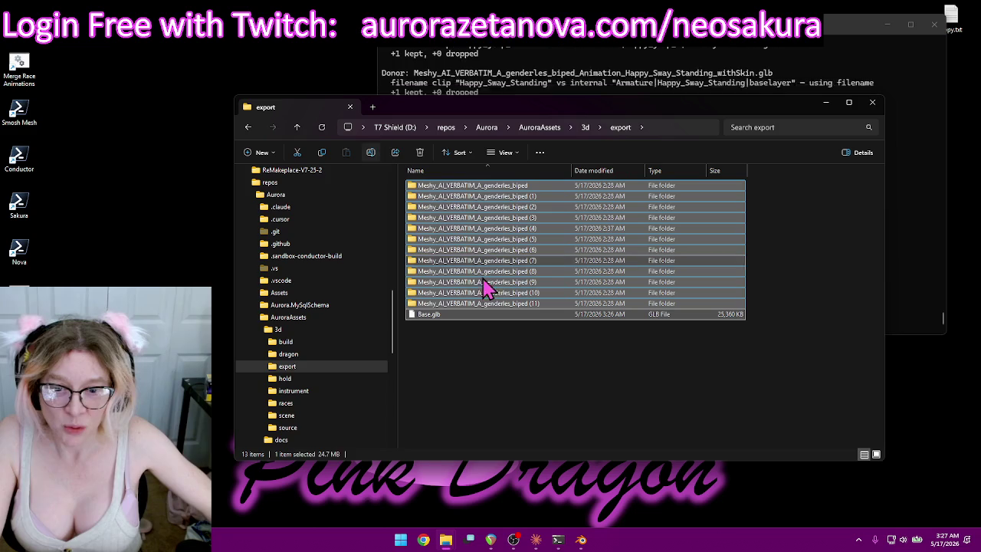
{"action": "left_click", "coordinate": [554, 414]}
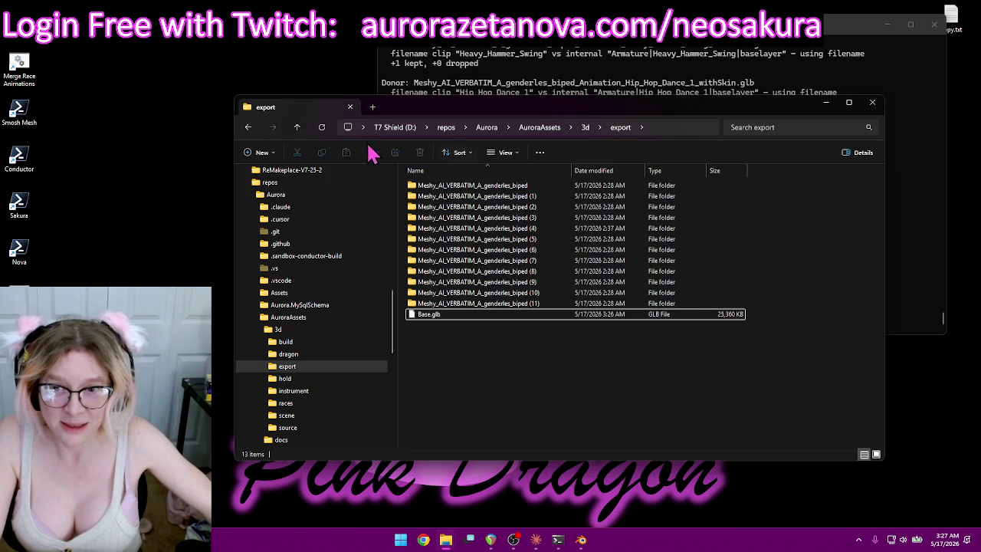
{"action": "left_click", "coordinate": [299, 128]}
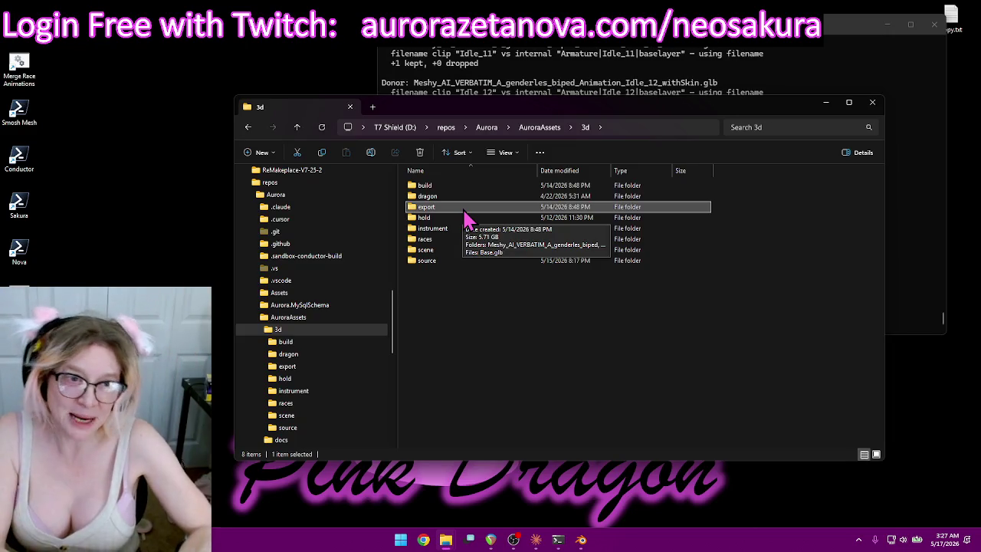
{"action": "left_click", "coordinate": [788, 50]}
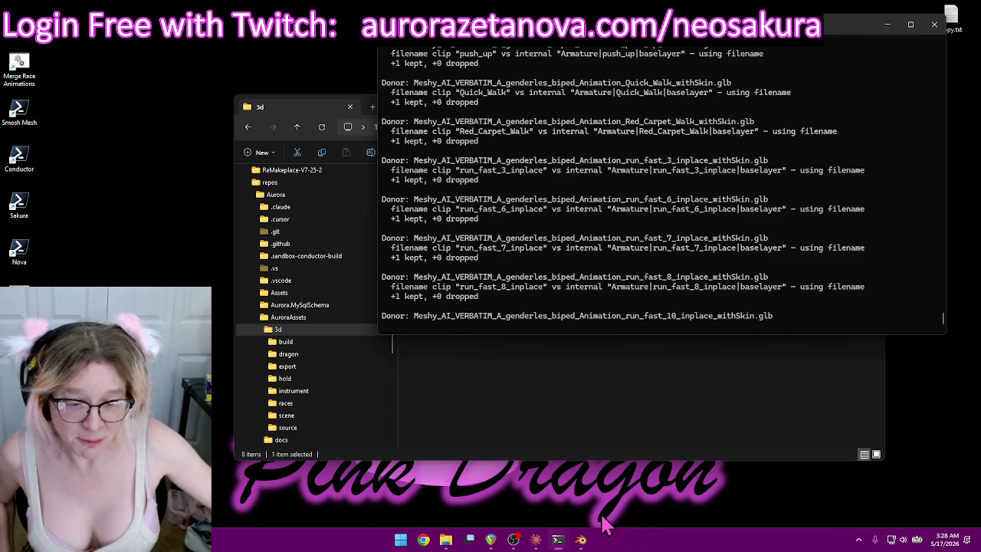
{"action": "left_click", "coordinate": [581, 539]}
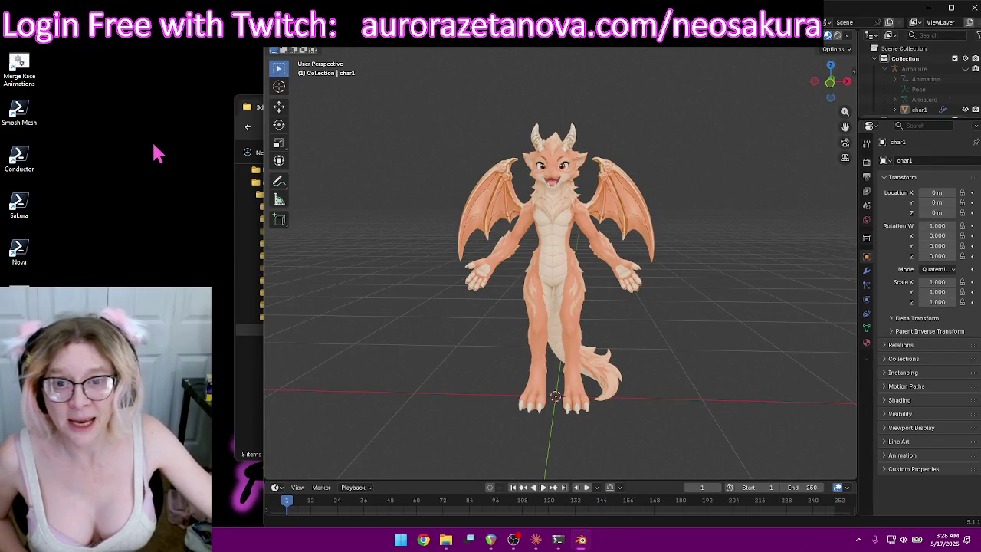
Minimize Blender and wait for the console to print Merge completed successfully.
{"action": "left_click", "coordinate": [929, 8]}
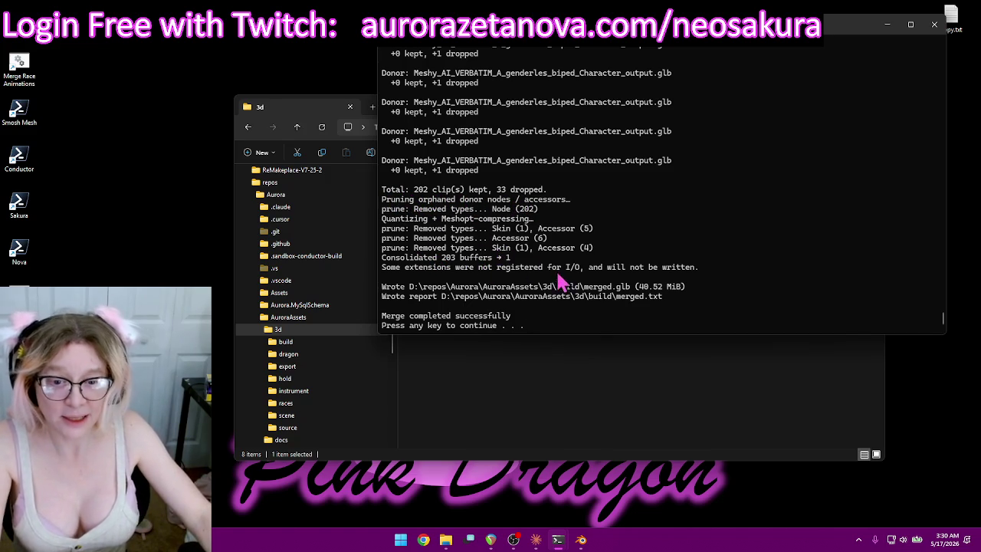
Close the merge console and rename merged.glb in the build folder to Furry.glb.
{"action": "key", "text": "Return"}
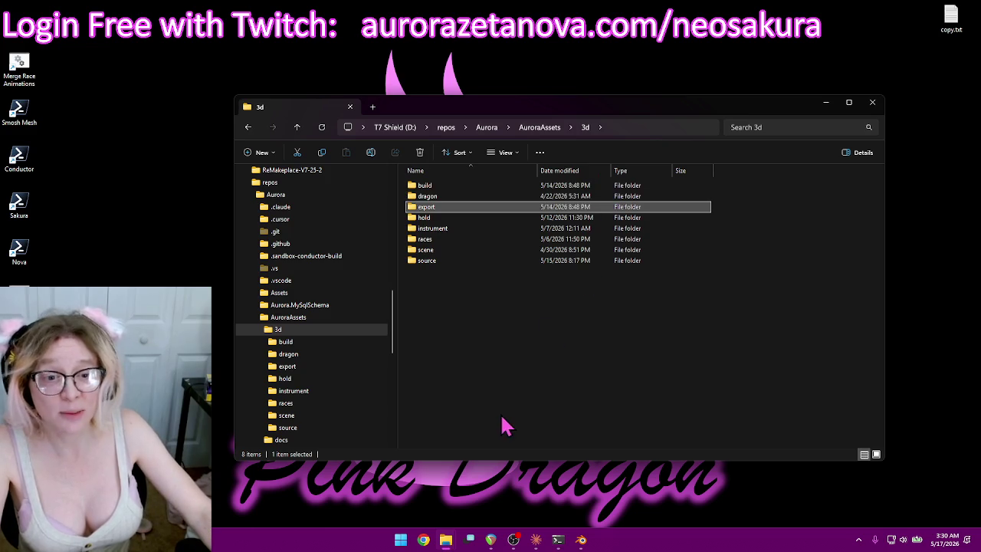
{"action": "left_click", "coordinate": [509, 345]}
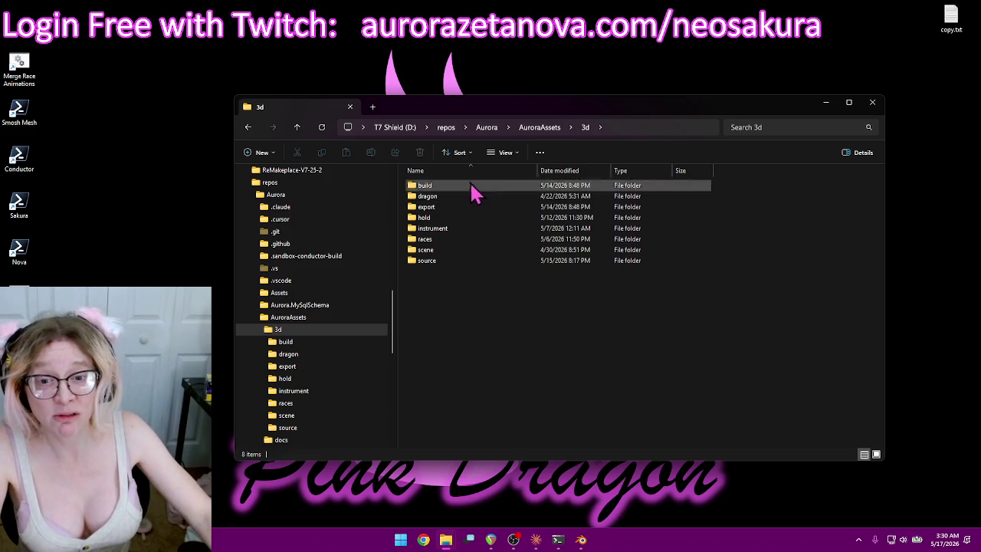
{"action": "double_click", "coordinate": [443, 188]}
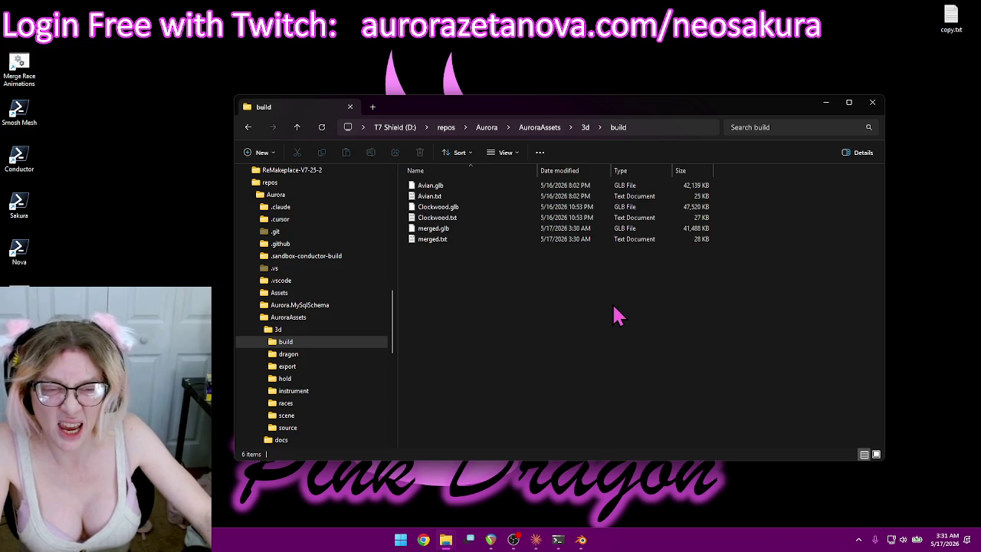
{"action": "left_click", "coordinate": [430, 231]}
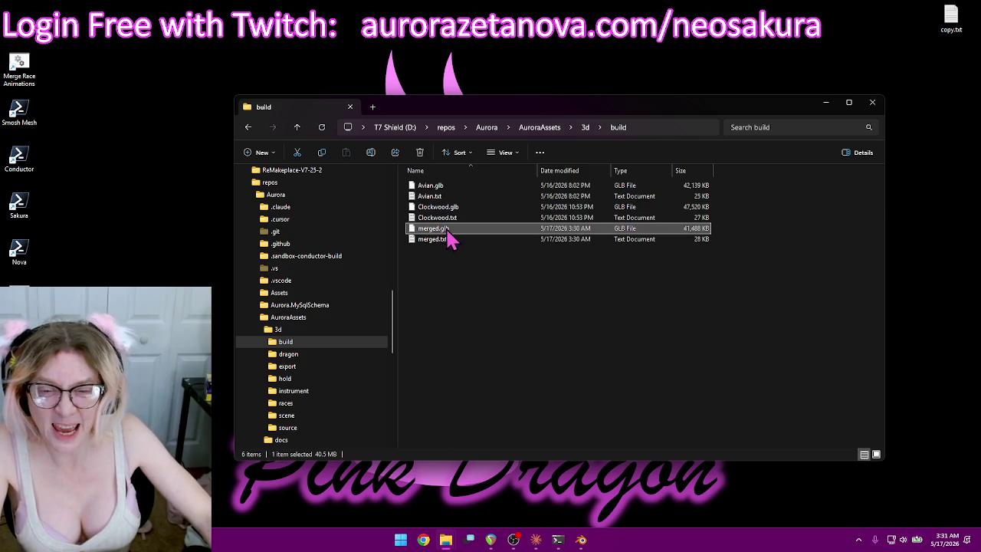
{"action": "key", "text": "F2"}
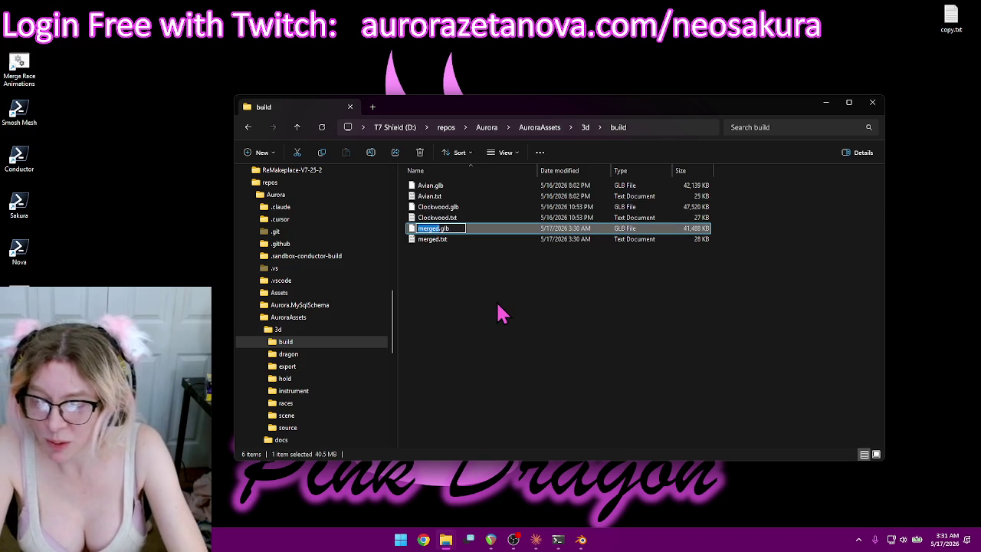
{"action": "type", "text": "Fun"}
{"action": "type", "text": "ry"}
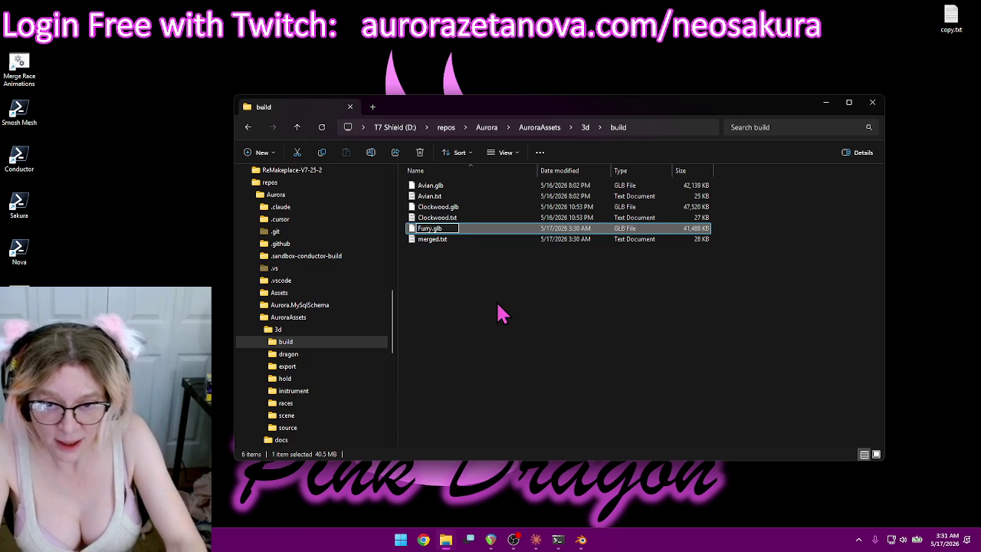
{"action": "key", "text": "Return"}
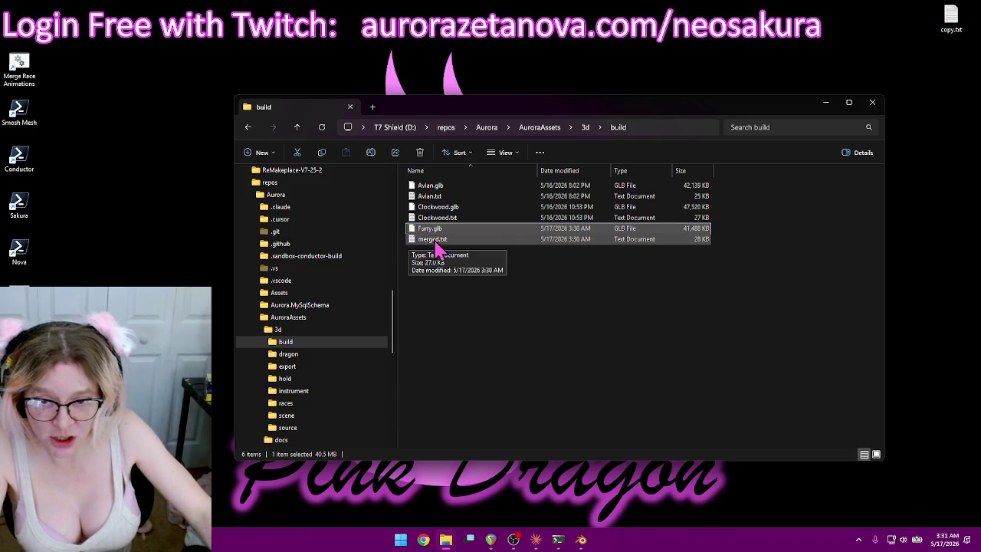
Rename merged.txt to Furry.txt and clear the selection.
{"action": "left_click", "coordinate": [446, 243]}
{"action": "key", "text": "F2"}
{"action": "type", "text": "Fun"}
{"action": "type", "text": "ry"}
{"action": "key", "text": "Return"}
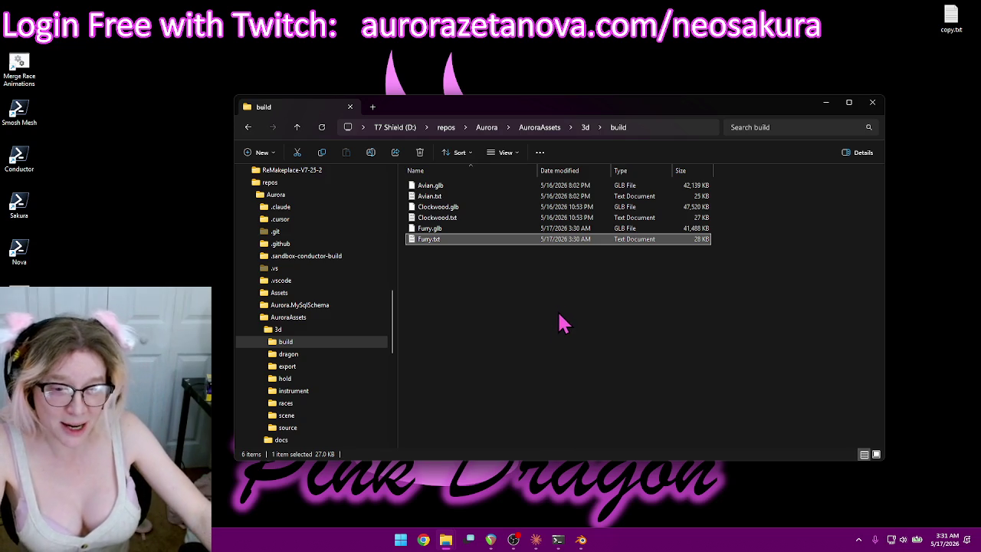
{"action": "left_click", "coordinate": [541, 341]}
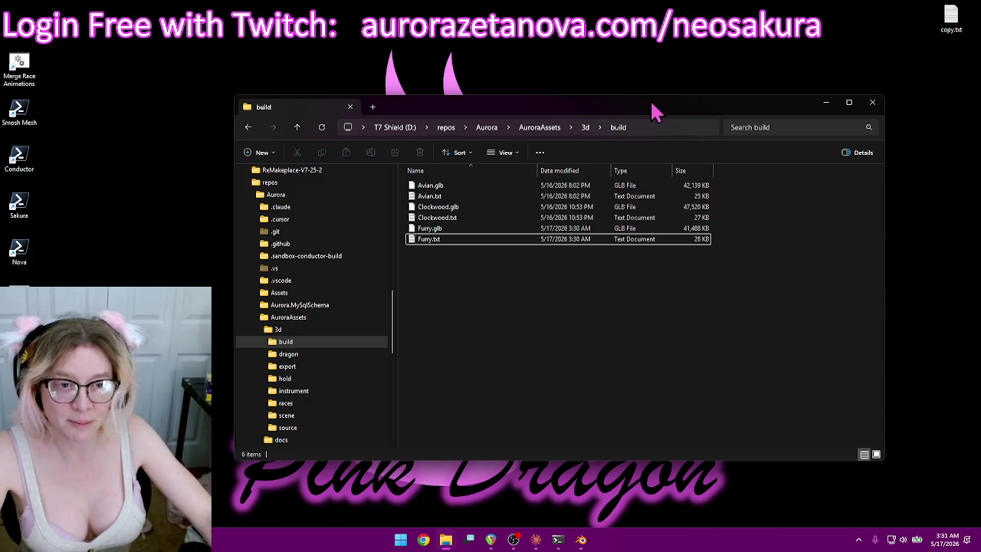
Return File Explorer to AuroraAssets\3d, reposition the Claude window, and switch to Blender.
{"action": "left_click_drag", "start_coordinate": [656, 110], "coordinate": [669, 88]}
{"action": "left_click", "coordinate": [311, 107]}
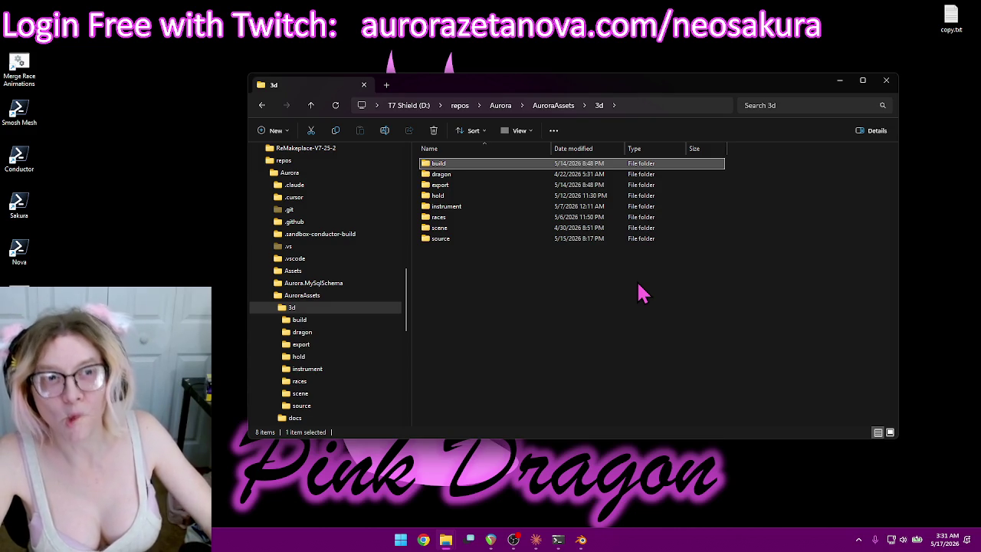
{"action": "left_click", "coordinate": [667, 334]}
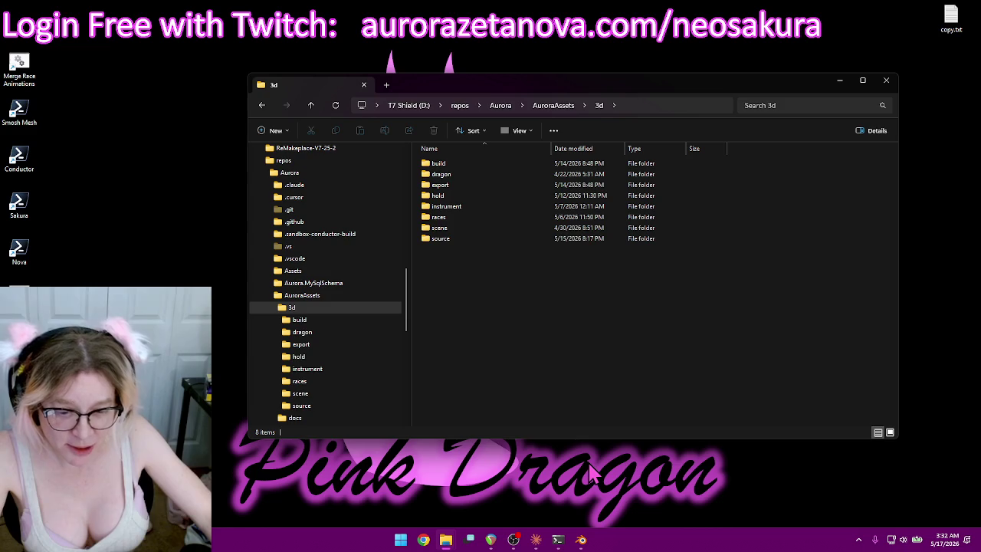
{"action": "left_click", "coordinate": [535, 541]}
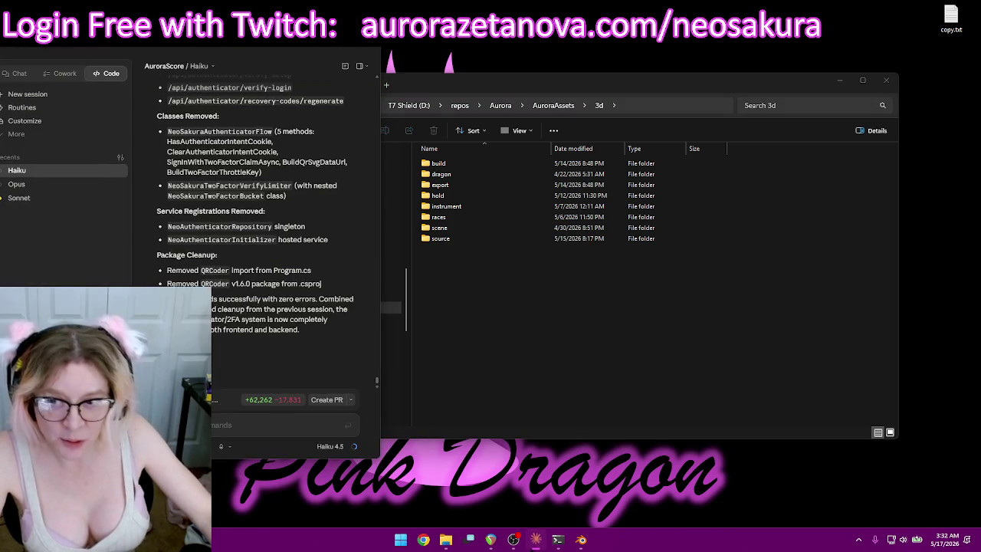
{"action": "left_click_drag", "start_coordinate": [215, 55], "coordinate": [109, 34]}
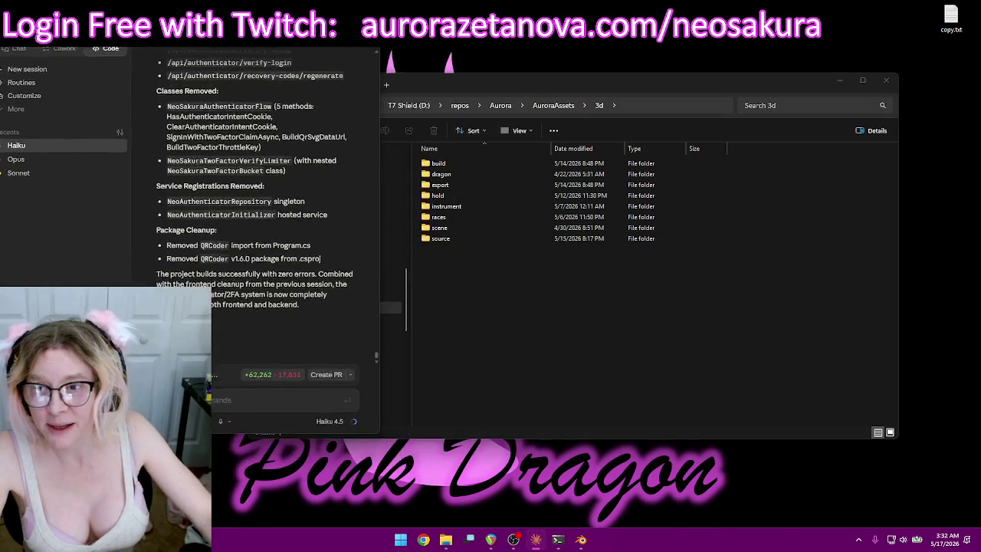
{"action": "left_click", "coordinate": [581, 540]}
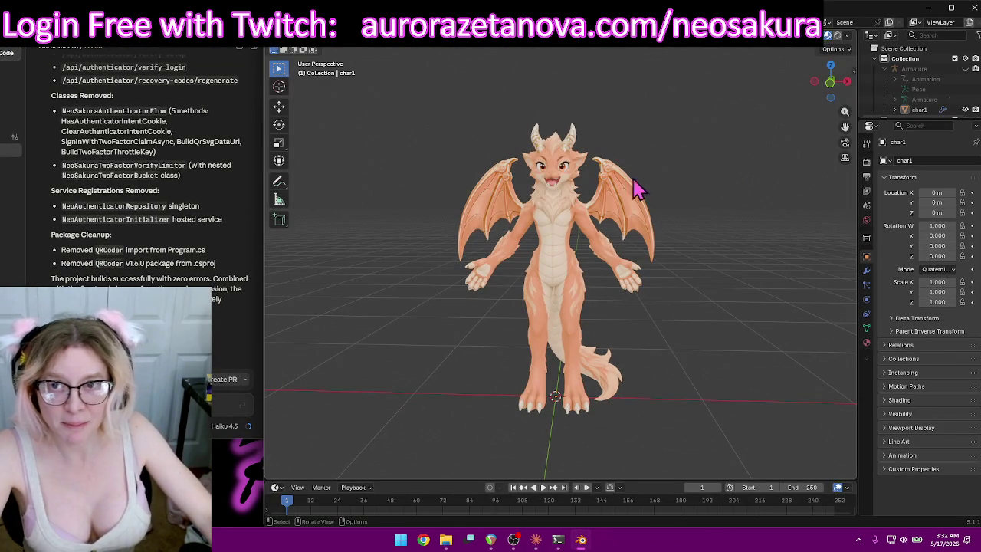
{"action": "middle_click_drag", "start_coordinate": [636, 158], "coordinate": [702, 247]}
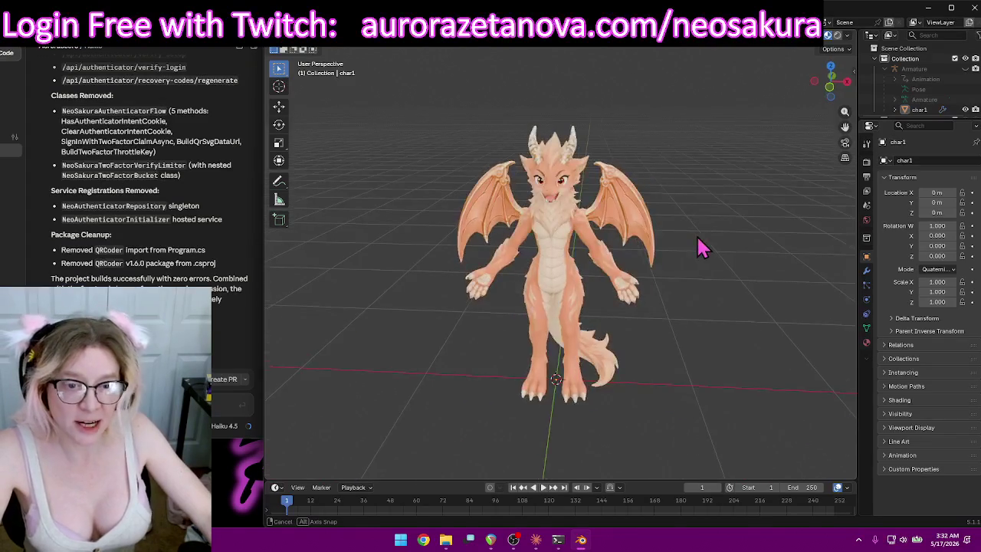
{"action": "middle_click_drag", "start_coordinate": [701, 247], "coordinate": [682, 217]}
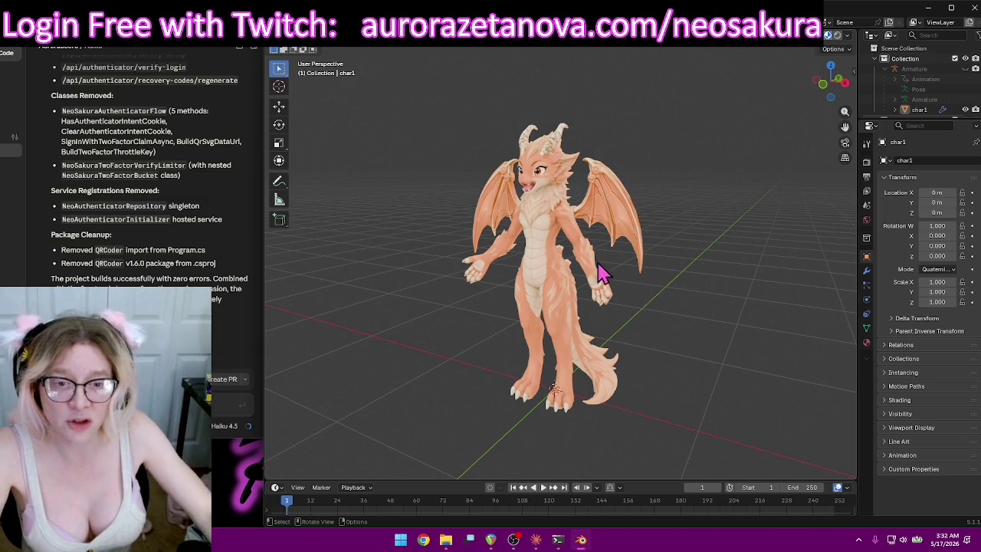
{"action": "key", "text": "KP_1"}
{"action": "middle_click_drag", "start_coordinate": [643, 190], "coordinate": [579, 260]}
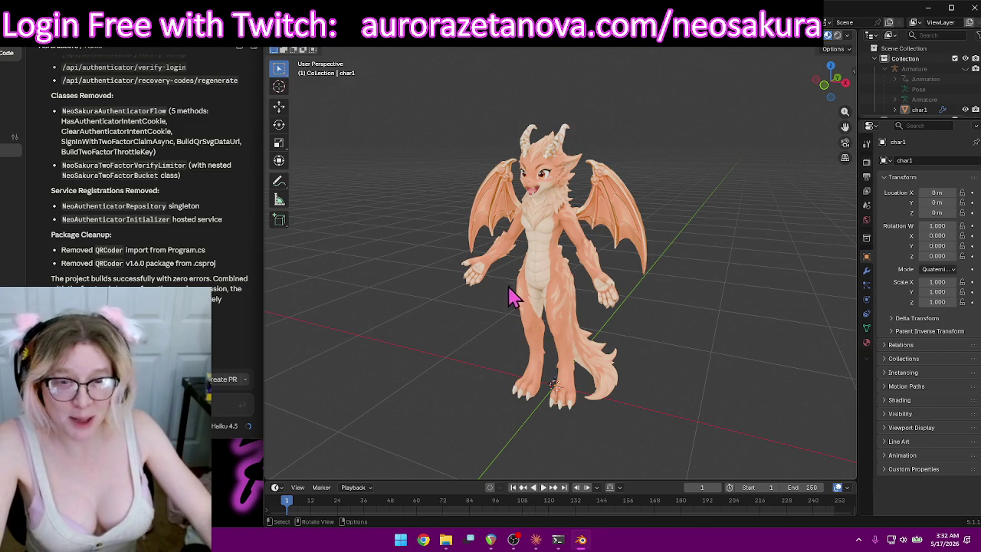
{"action": "left_click", "coordinate": [515, 325]}
Select char1 and orbit around the textured dragon to look it over.
{"action": "right_click", "coordinate": [515, 325]}
{"action": "mouse_move", "coordinate": [447, 265]}
{"action": "middle_mouse_down"}
{"action": "mouse_move", "coordinate": [414, 280]}
{"action": "mouse_move", "coordinate": [536, 372]}
{"action": "mouse_move", "coordinate": [521, 379]}
{"action": "mouse_move", "coordinate": [745, 350]}
{"action": "mouse_move", "coordinate": [781, 318]}
{"action": "mouse_move", "coordinate": [733, 302]}
{"action": "middle_mouse_up"}
{"action": "scroll", "coordinate": [760, 306], "scroll_direction": "up", "scroll_amount": 3}
{"action": "scroll", "coordinate": [733, 302], "scroll_direction": "down", "scroll_amount": 1}
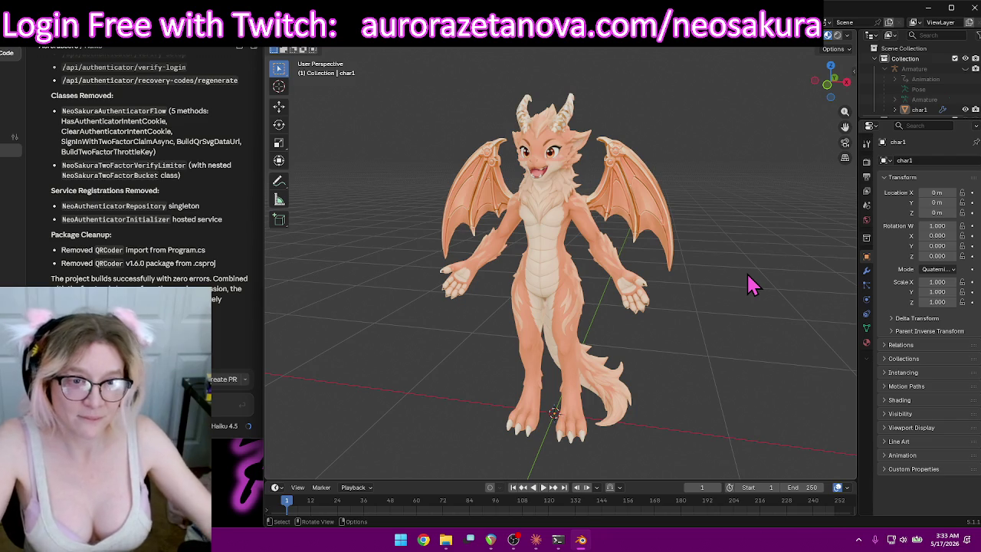
{"action": "mouse_move", "coordinate": [692, 243]}
{"action": "middle_mouse_down"}
{"action": "mouse_move", "coordinate": [667, 263]}
{"action": "mouse_move", "coordinate": [729, 245]}
{"action": "mouse_move", "coordinate": [720, 255]}
{"action": "middle_mouse_up"}
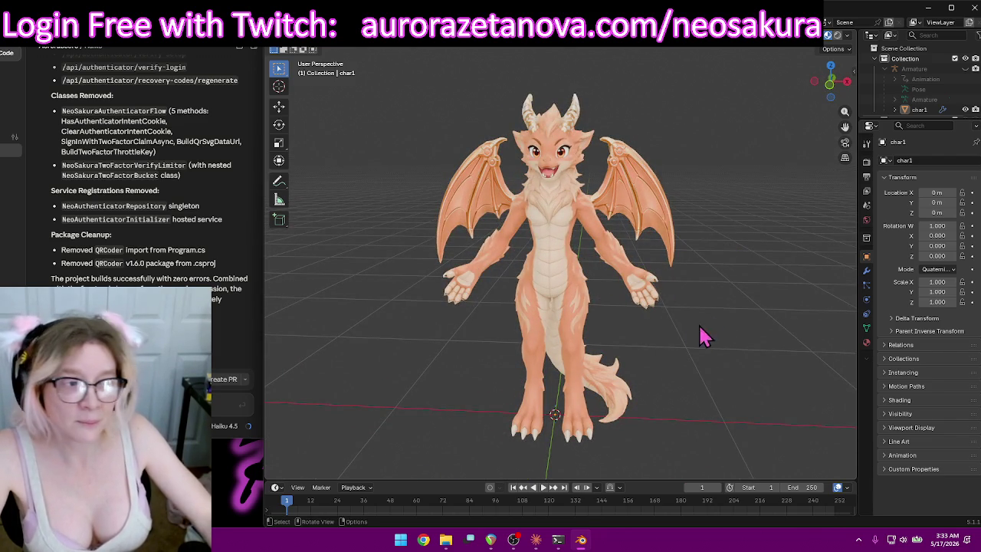
{"action": "mouse_move", "coordinate": [705, 313]}
{"action": "middle_mouse_down"}
{"action": "mouse_move", "coordinate": [664, 287]}
{"action": "mouse_move", "coordinate": [672, 291]}
{"action": "middle_mouse_up"}
{"action": "mouse_move", "coordinate": [671, 255]}
{"action": "middle_mouse_down"}
{"action": "mouse_move", "coordinate": [694, 292]}
{"action": "mouse_move", "coordinate": [689, 246]}
{"action": "middle_mouse_up"}
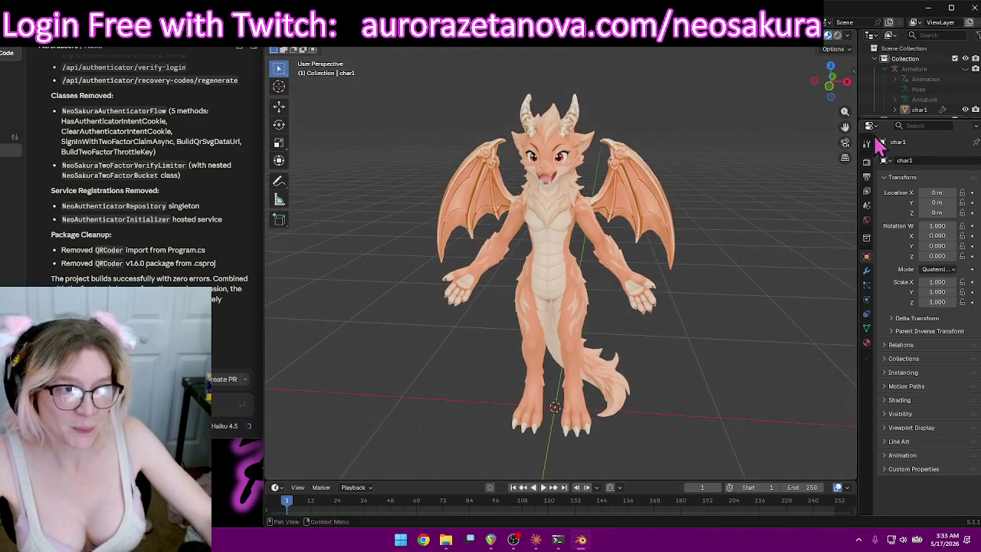
Expand the Outliner list, turn the dragon to face front, and save as Furry.blend.
{"action": "left_click_drag", "start_coordinate": [924, 119], "coordinate": [923, 201]}
{"action": "mouse_move", "coordinate": [624, 163]}
{"action": "middle_mouse_down"}
{"action": "mouse_move", "coordinate": [635, 164]}
{"action": "mouse_move", "coordinate": [625, 162]}
{"action": "middle_mouse_up"}
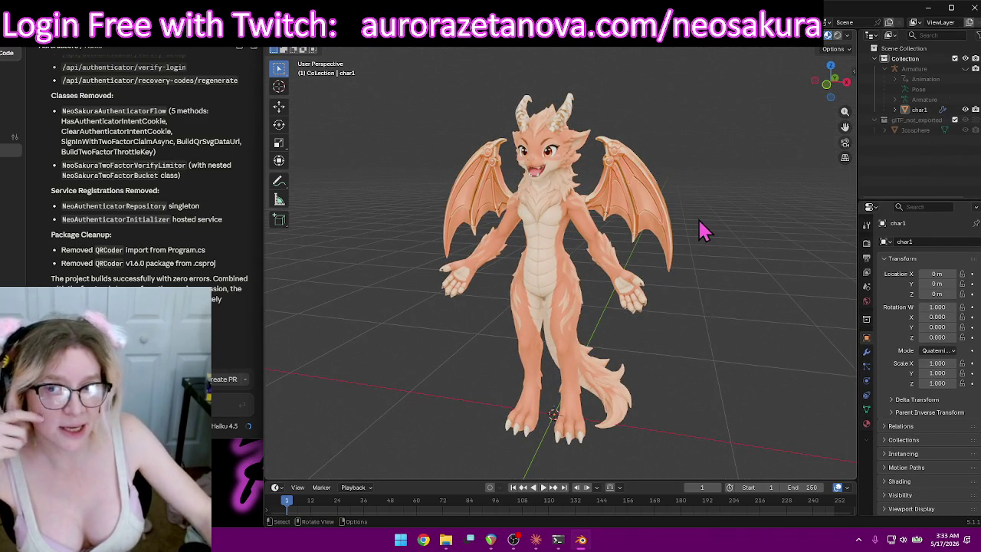
{"action": "middle_click_drag", "start_coordinate": [721, 234], "coordinate": [707, 261]}
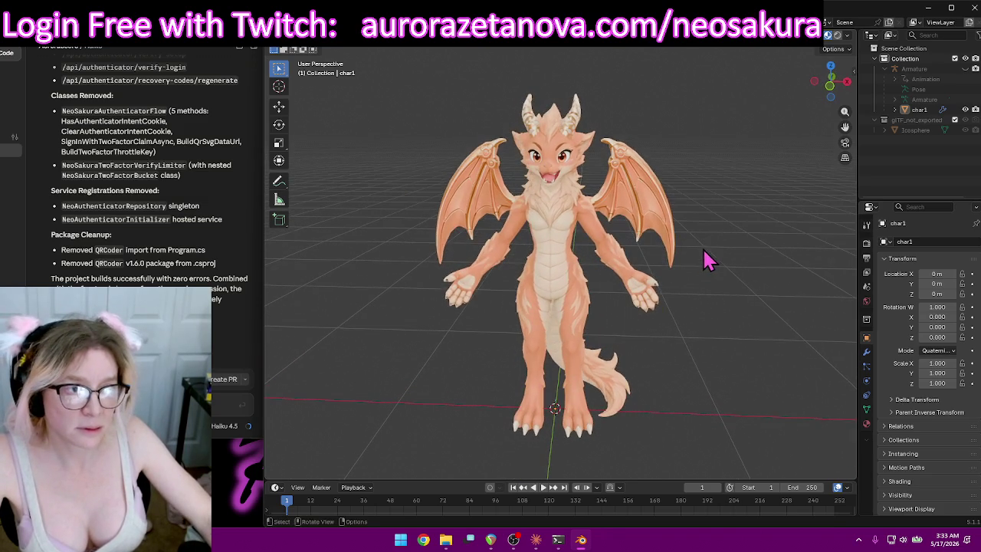
{"action": "middle_click_drag", "start_coordinate": [751, 283], "coordinate": [729, 269]}
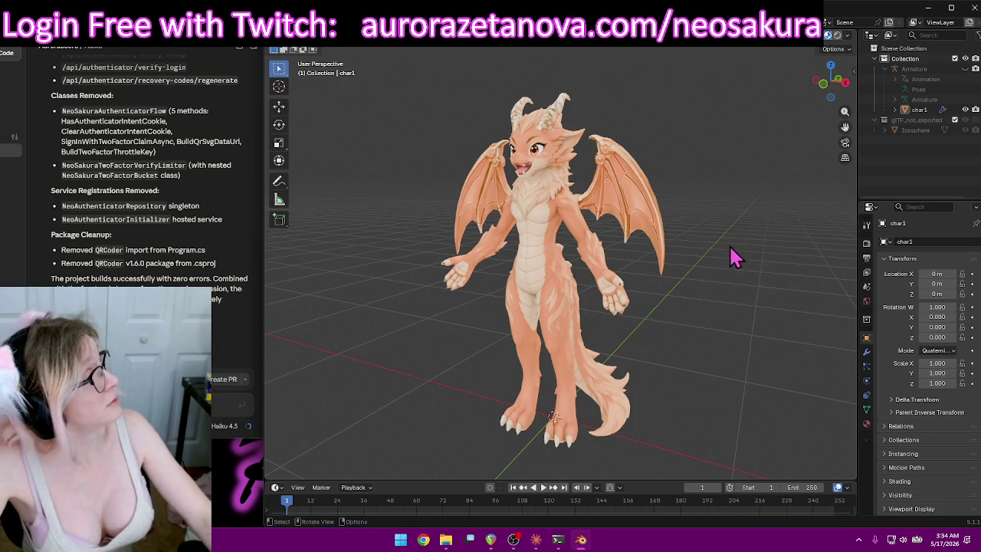
{"action": "middle_click_drag", "start_coordinate": [729, 258], "coordinate": [734, 261]}
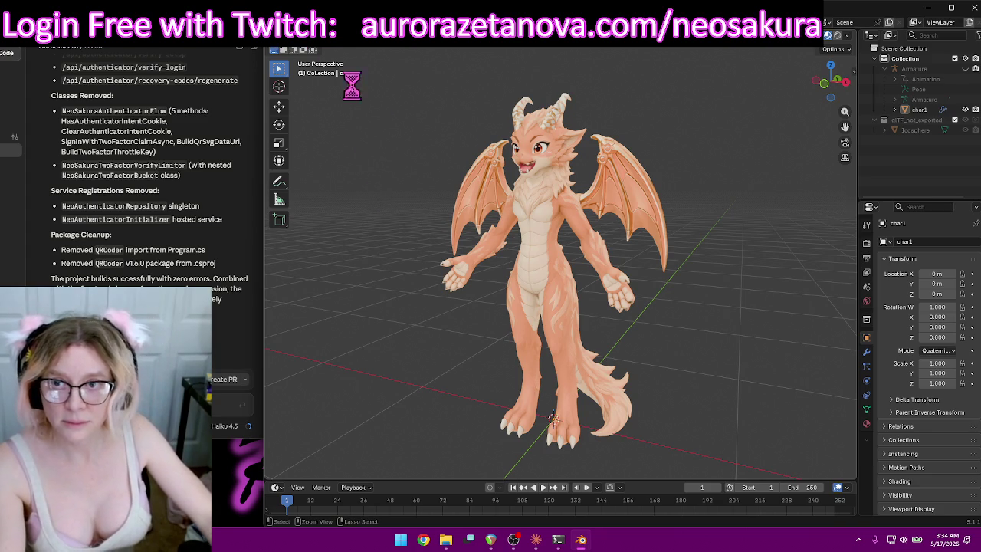
{"action": "left_click", "coordinate": [288, 49]}
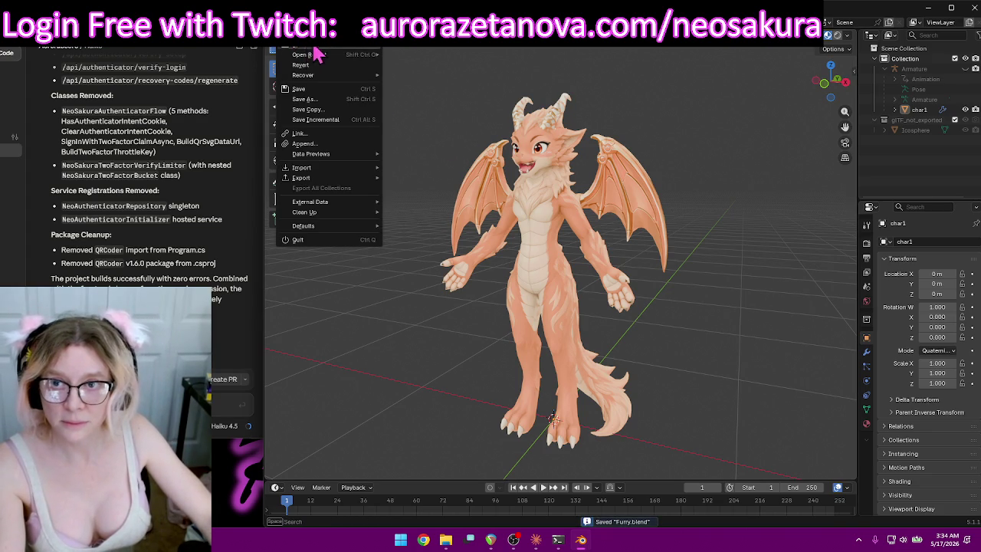
Start a new General file and delete its default cube, camera and light.
{"action": "left_click", "coordinate": [432, 47]}
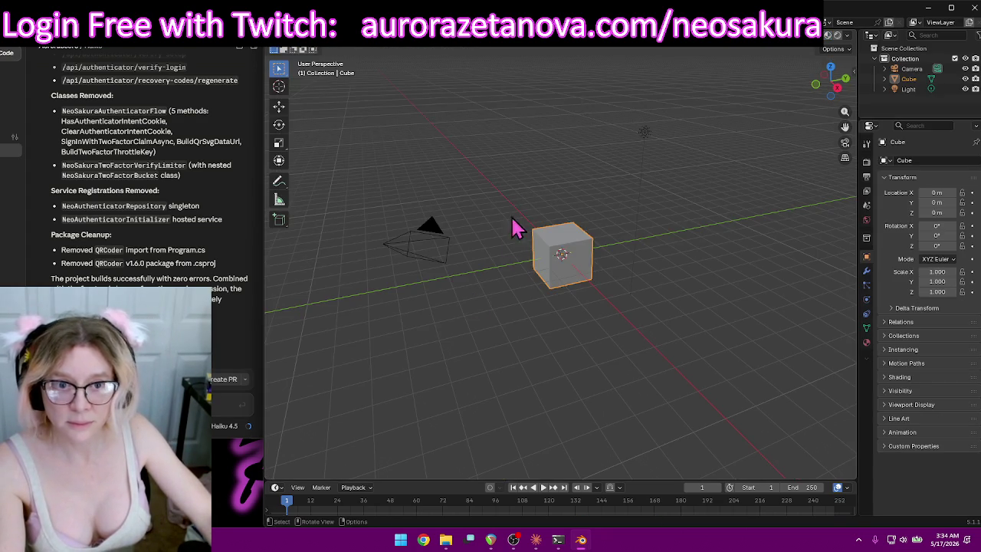
{"action": "left_click_drag", "start_coordinate": [383, 338], "coordinate": [696, 98]}
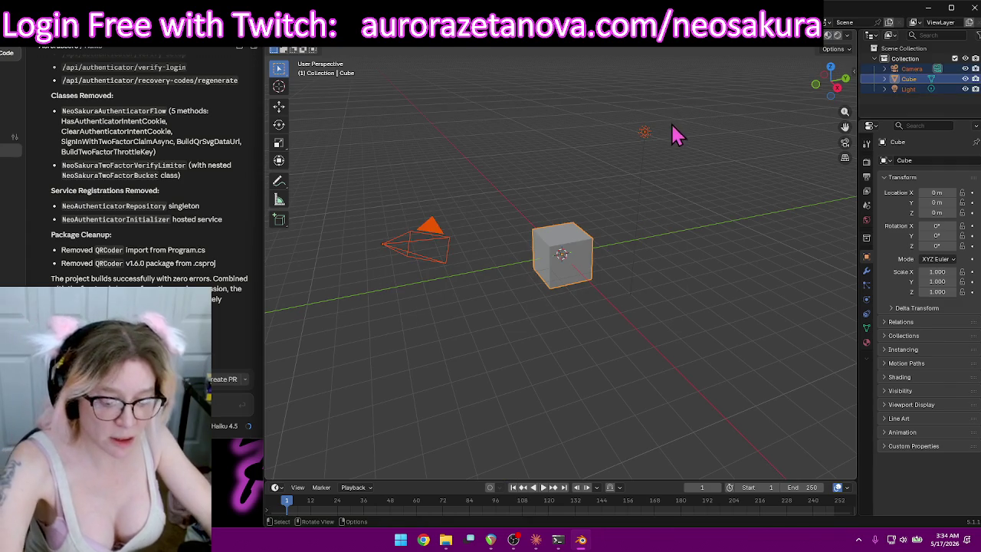
{"action": "key", "text": "Delete"}
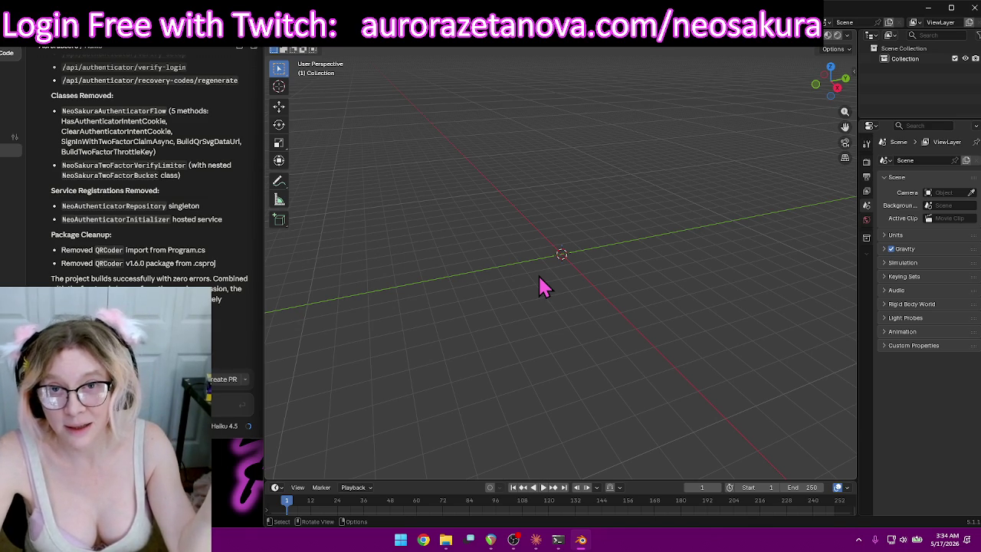
{"action": "mouse_move", "coordinate": [541, 288]}
{"action": "middle_mouse_down"}
{"action": "mouse_move", "coordinate": [606, 310]}
{"action": "mouse_move", "coordinate": [606, 278]}
{"action": "mouse_move", "coordinate": [580, 325]}
{"action": "mouse_move", "coordinate": [585, 304]}
{"action": "mouse_move", "coordinate": [596, 311]}
{"action": "mouse_move", "coordinate": [590, 296]}
{"action": "middle_mouse_up"}
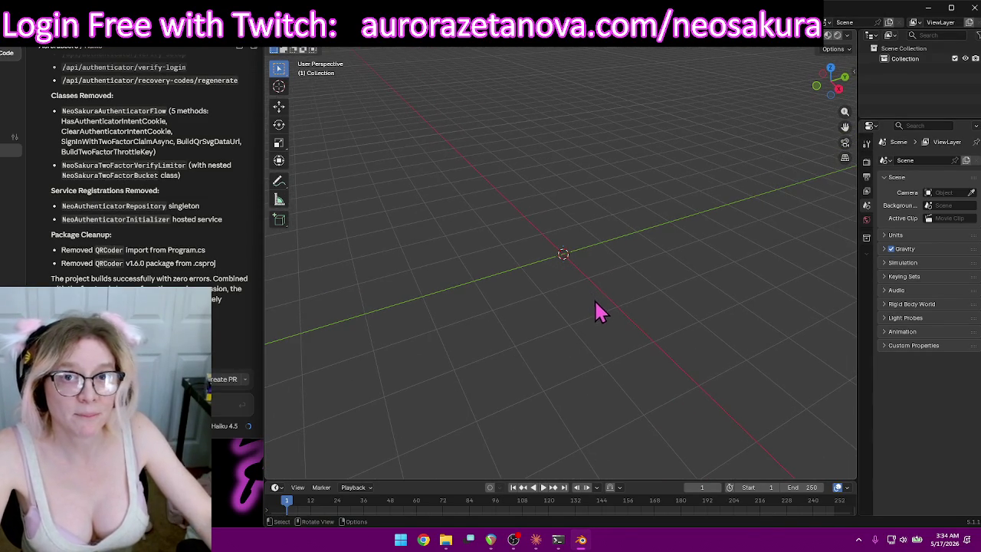
{"action": "mouse_move", "coordinate": [663, 304]}
{"action": "middle_mouse_down"}
{"action": "mouse_move", "coordinate": [644, 322]}
{"action": "mouse_move", "coordinate": [656, 282]}
{"action": "mouse_move", "coordinate": [630, 207]}
{"action": "mouse_move", "coordinate": [644, 279]}
{"action": "mouse_move", "coordinate": [667, 313]}
{"action": "middle_mouse_up"}
{"action": "mouse_move", "coordinate": [680, 362]}
{"action": "middle_mouse_down"}
{"action": "mouse_move", "coordinate": [679, 346]}
{"action": "mouse_move", "coordinate": [693, 352]}
{"action": "middle_mouse_up"}
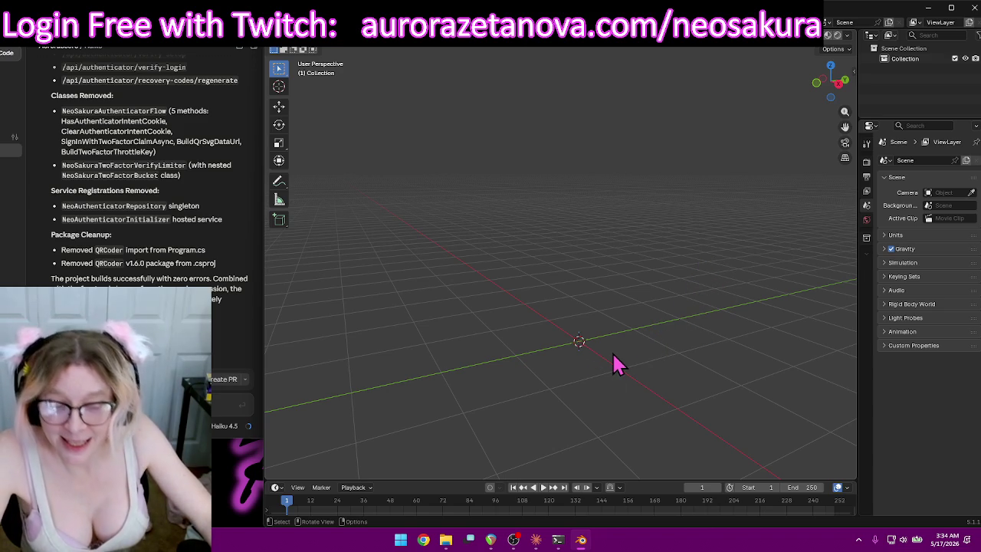
{"action": "middle_click_drag", "start_coordinate": [652, 329], "coordinate": [637, 327]}
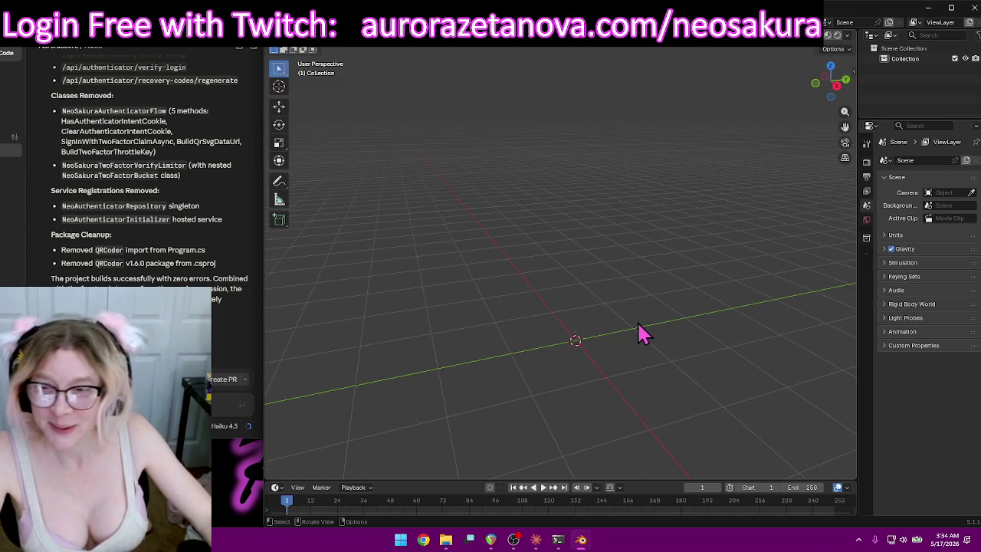
{"action": "mouse_move", "coordinate": [640, 326]}
{"action": "middle_mouse_down"}
{"action": "mouse_move", "coordinate": [654, 335]}
{"action": "mouse_move", "coordinate": [650, 369]}
{"action": "mouse_move", "coordinate": [669, 355]}
{"action": "mouse_move", "coordinate": [663, 345]}
{"action": "middle_mouse_up"}
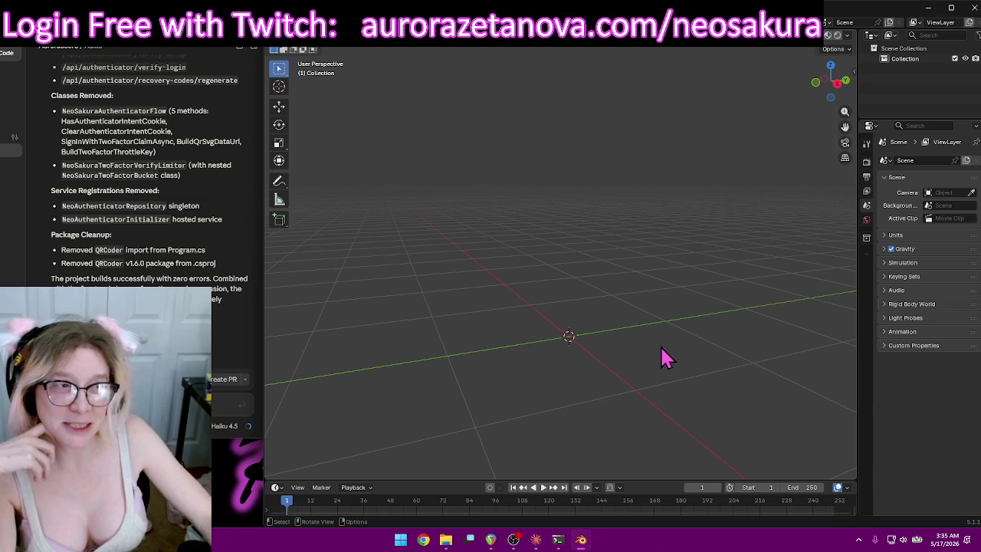
{"action": "middle_click_drag", "start_coordinate": [700, 318], "coordinate": [690, 315]}
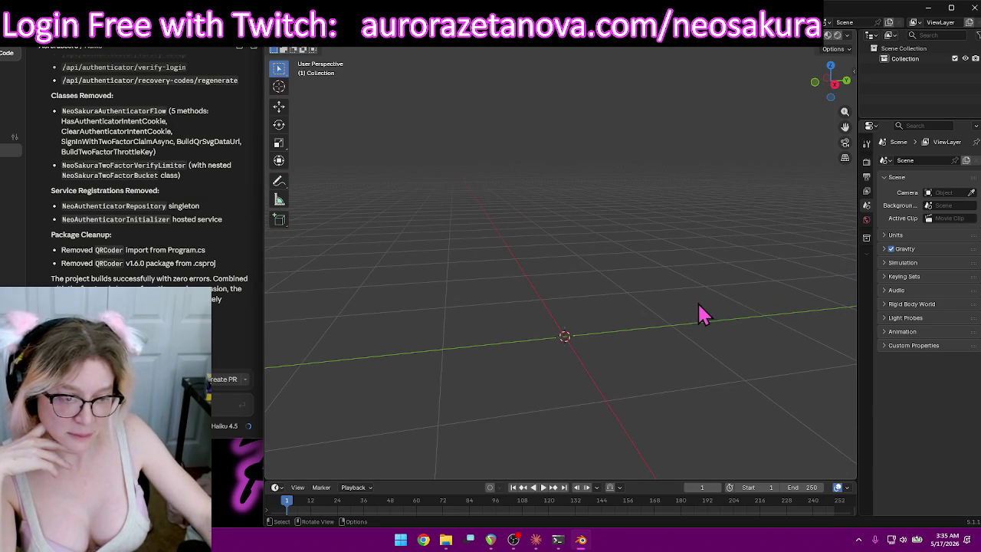
{"action": "middle_click_drag", "start_coordinate": [657, 339], "coordinate": [669, 338]}
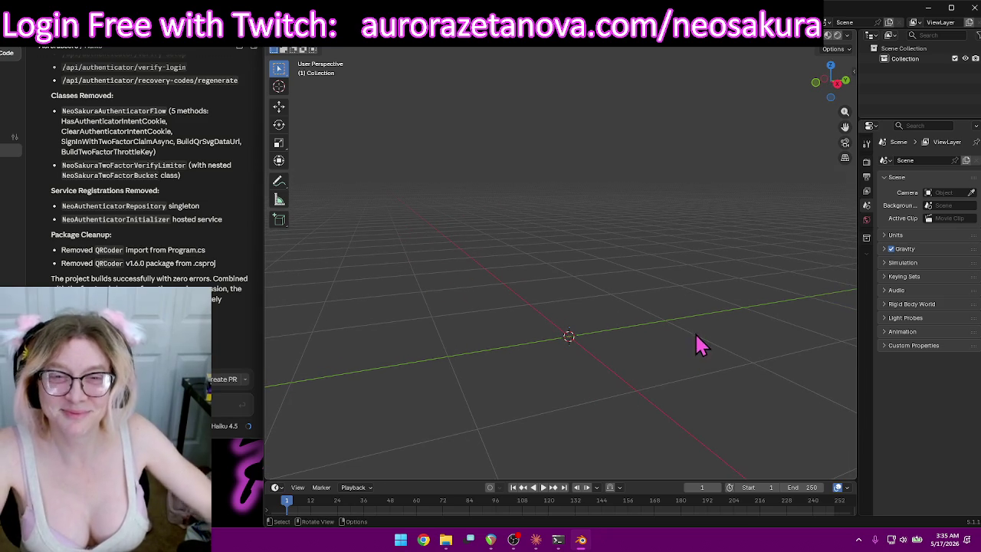
{"action": "mouse_move", "coordinate": [700, 357]}
{"action": "middle_mouse_down"}
{"action": "mouse_move", "coordinate": [709, 353]}
{"action": "mouse_move", "coordinate": [701, 346]}
{"action": "middle_mouse_up"}
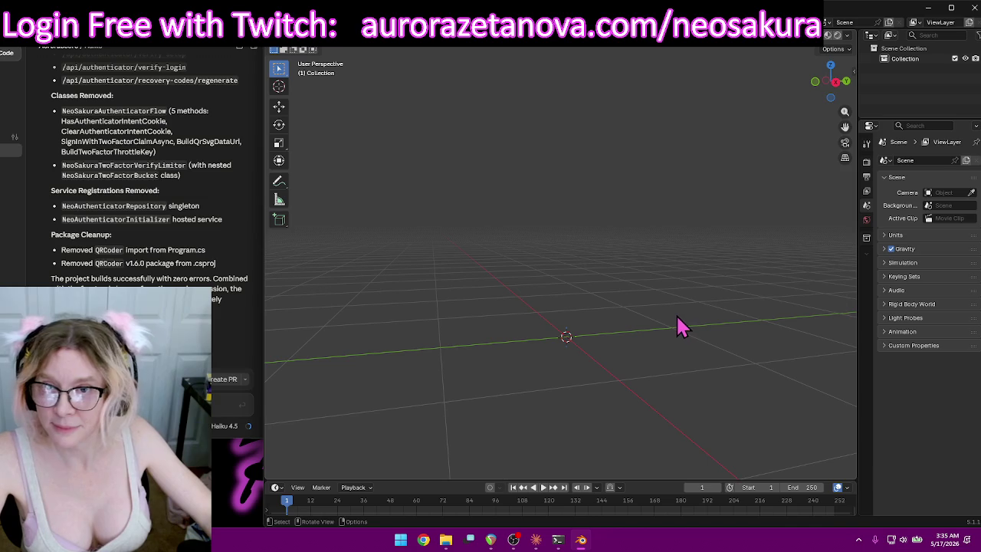
{"action": "left_click", "coordinate": [280, 22]}
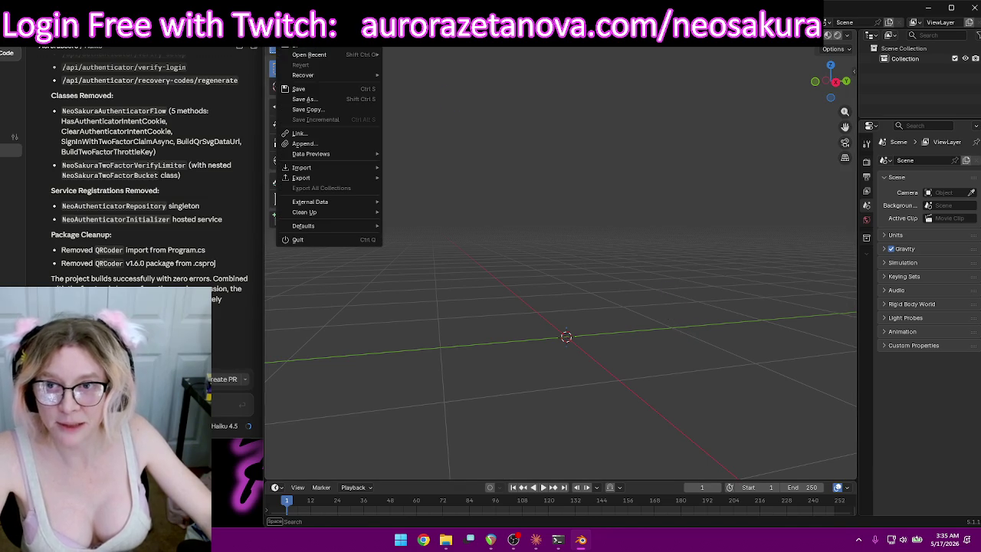
{"action": "mouse_move", "coordinate": [302, 167]}
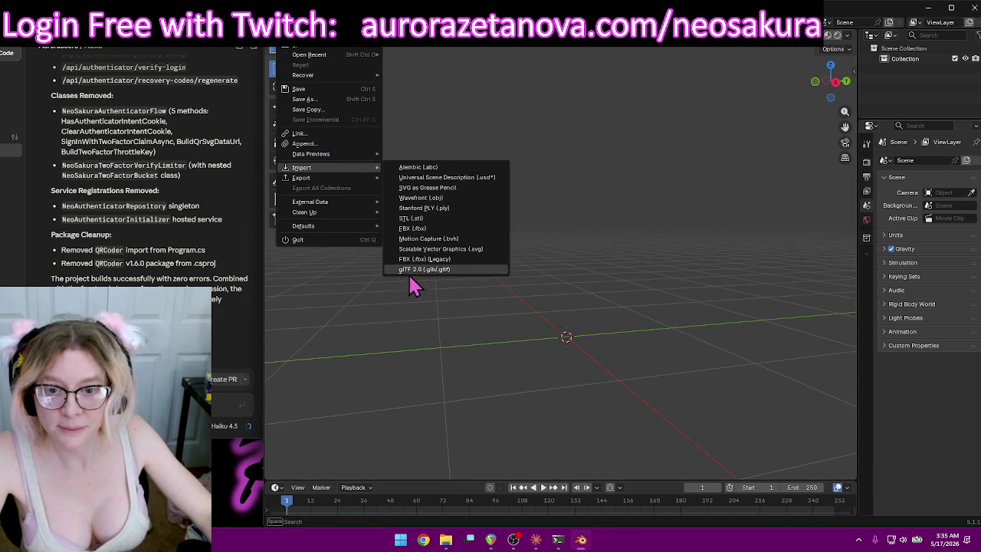
In the glTF 2.0 import browser, delete the empty Furry folder from Downloads.
{"action": "left_click", "coordinate": [406, 272]}
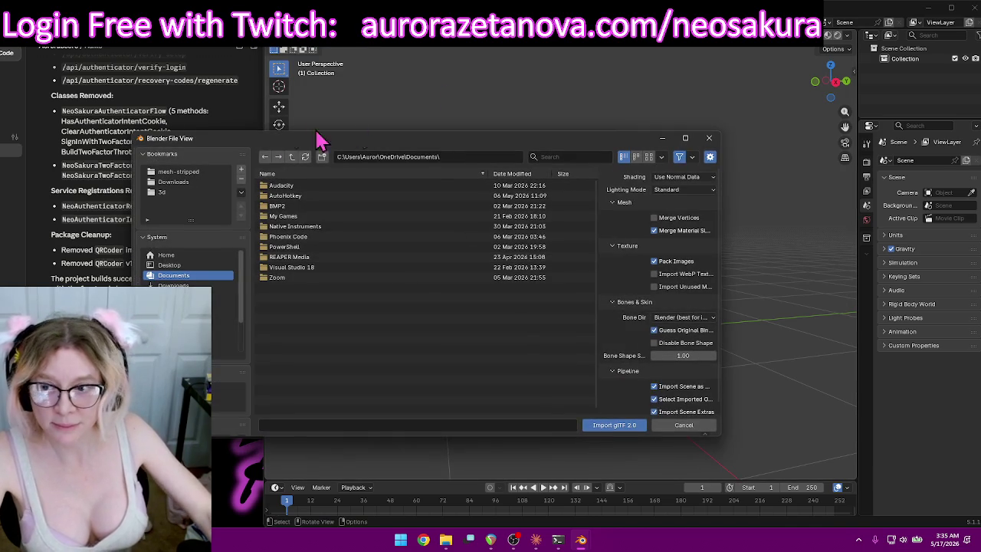
{"action": "left_click", "coordinate": [174, 182]}
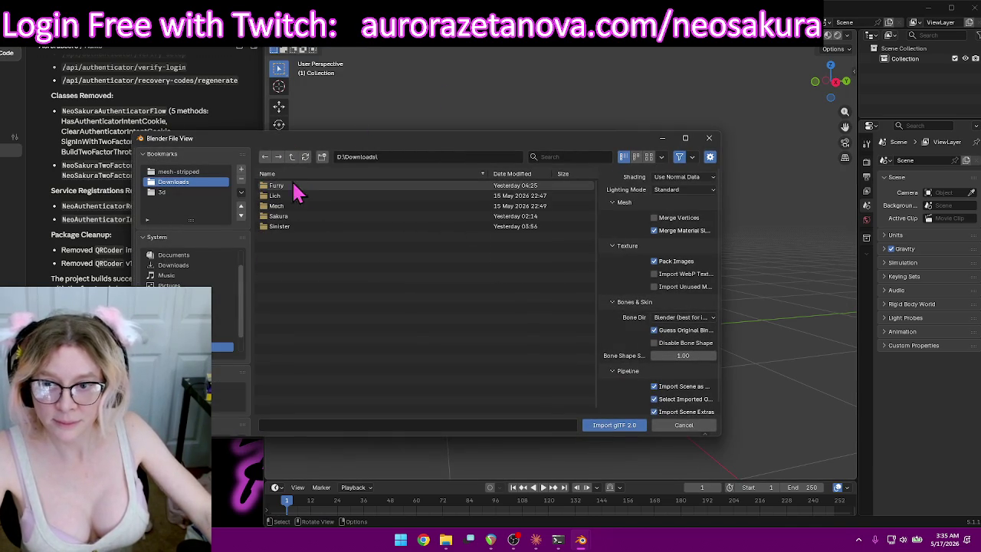
{"action": "double_click", "coordinate": [294, 185]}
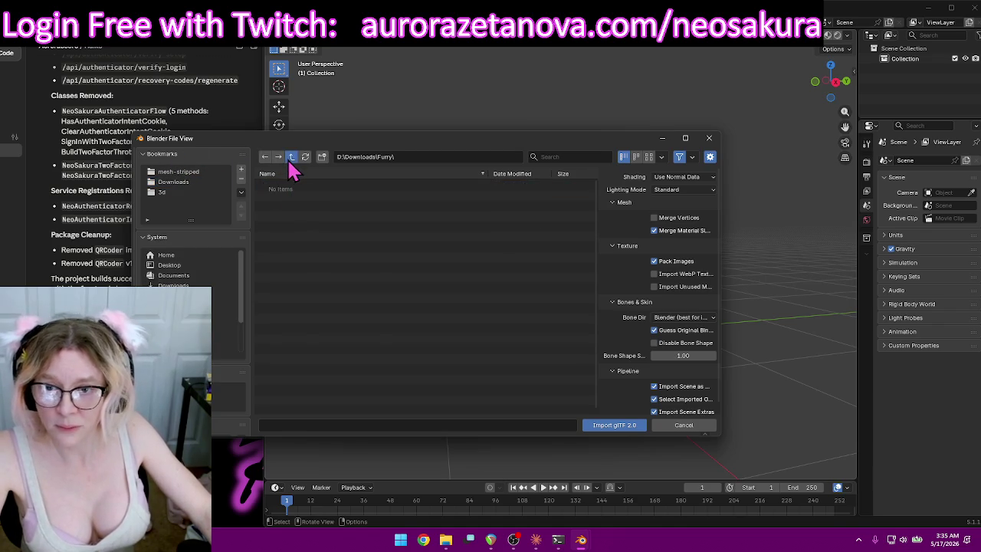
{"action": "left_click", "coordinate": [291, 157]}
{"action": "left_click", "coordinate": [291, 187]}
{"action": "key", "text": "Delete"}
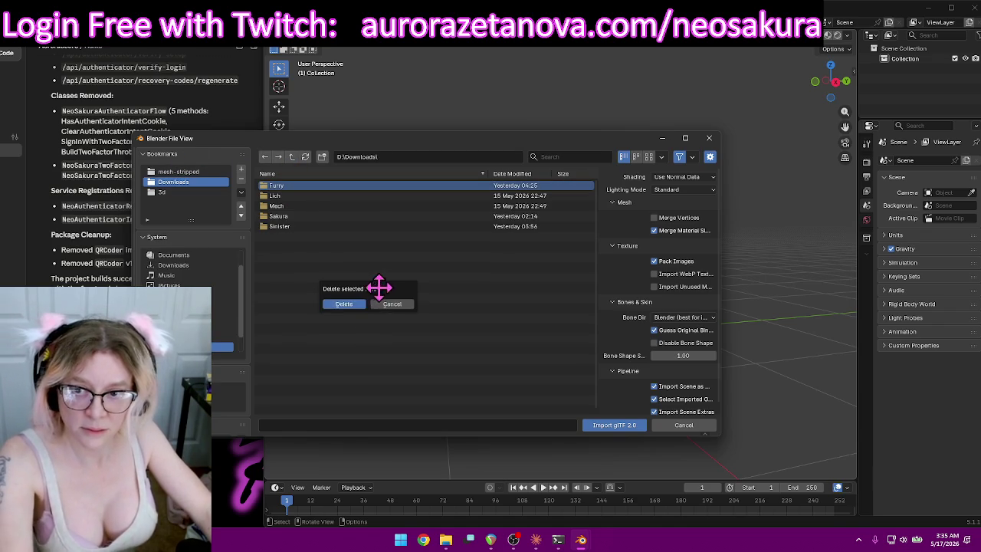
{"action": "key", "text": "Return"}
Import the .glb from Lich > Meshy_AI_Runebound_Bone_Dragon_biped.
{"action": "double_click", "coordinate": [314, 186]}
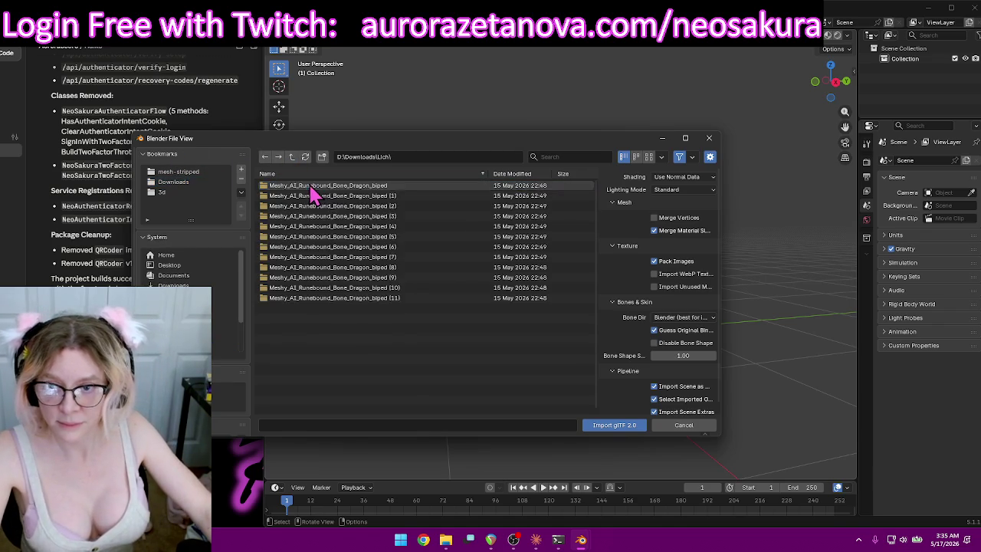
{"action": "double_click", "coordinate": [409, 187]}
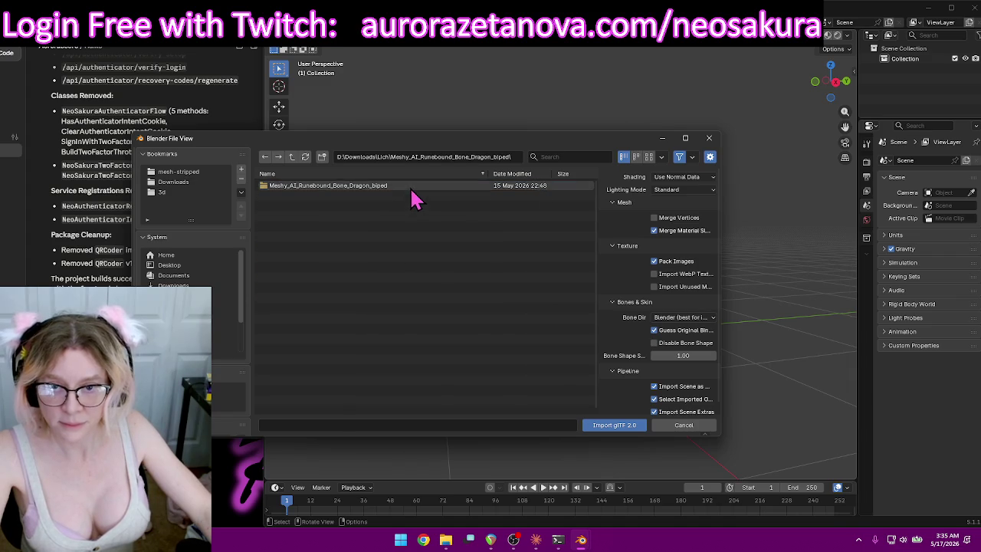
{"action": "double_click", "coordinate": [431, 392]}
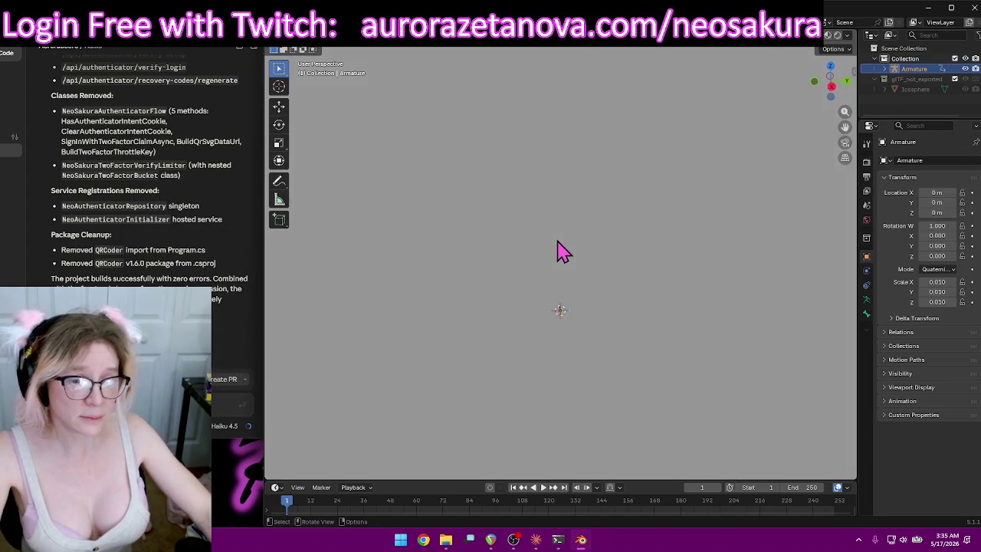
Frame the imported armature and hide the Icosphere covering the dragon.
{"action": "key", "text": "KP_Decimal"}
{"action": "scroll", "coordinate": [567, 258], "scroll_direction": "up", "scroll_amount": 2}
{"action": "scroll", "coordinate": [613, 256], "scroll_direction": "down", "scroll_amount": 1}
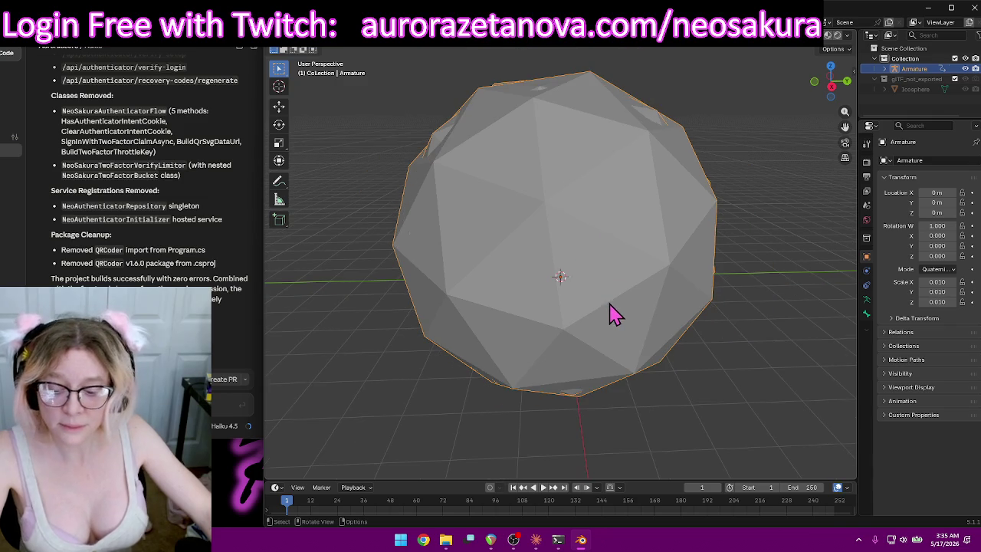
{"action": "mouse_move", "coordinate": [639, 346]}
{"action": "middle_mouse_down"}
{"action": "mouse_move", "coordinate": [644, 367]}
{"action": "mouse_move", "coordinate": [636, 351]}
{"action": "mouse_move", "coordinate": [664, 268]}
{"action": "mouse_move", "coordinate": [670, 284]}
{"action": "mouse_move", "coordinate": [652, 297]}
{"action": "middle_mouse_up"}
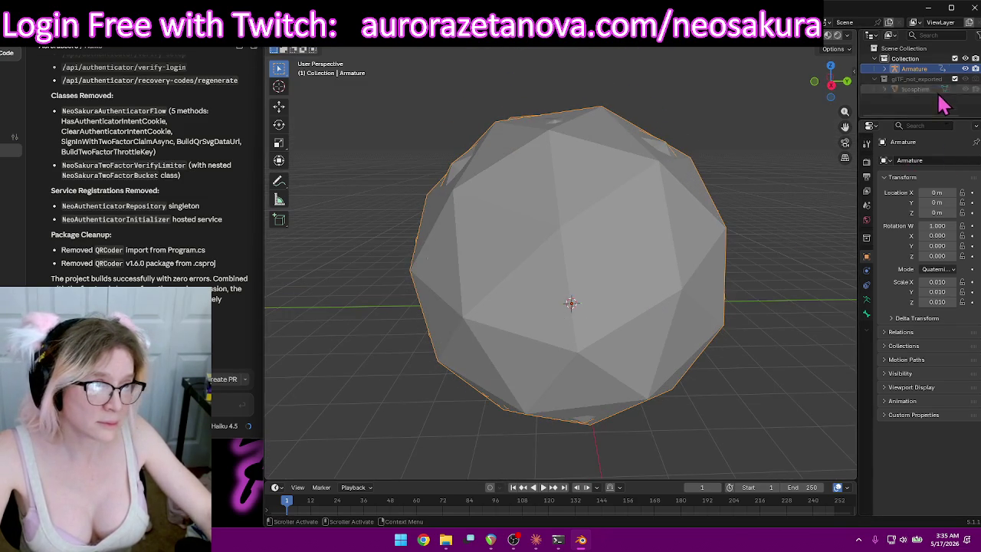
{"action": "left_click", "coordinate": [964, 79]}
{"action": "mouse_move", "coordinate": [777, 171]}
{"action": "middle_mouse_down"}
{"action": "mouse_move", "coordinate": [782, 196]}
{"action": "mouse_move", "coordinate": [685, 219]}
{"action": "middle_mouse_up"}
{"action": "scroll", "coordinate": [701, 229], "scroll_direction": "up", "scroll_amount": 1}
{"action": "scroll", "coordinate": [701, 230], "scroll_direction": "up", "scroll_amount": 2}
{"action": "mouse_move", "coordinate": [705, 240]}
{"action": "middle_mouse_down"}
{"action": "mouse_move", "coordinate": [753, 259]}
{"action": "mouse_move", "coordinate": [650, 328]}
{"action": "mouse_move", "coordinate": [673, 298]}
{"action": "middle_mouse_up"}
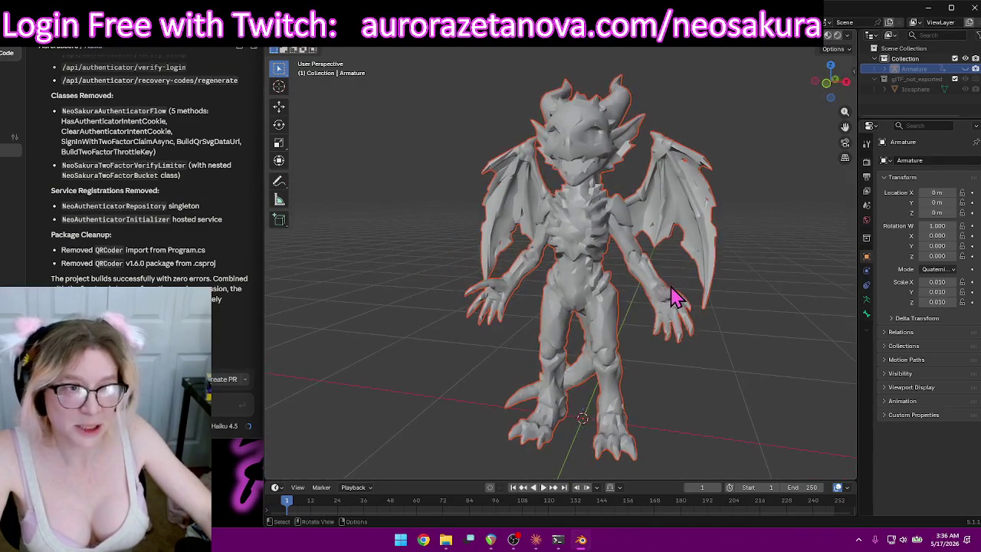
Toggle wireframe shading, then switch to Material Preview to see the textured dragon.
{"action": "key", "text": "shift+z"}
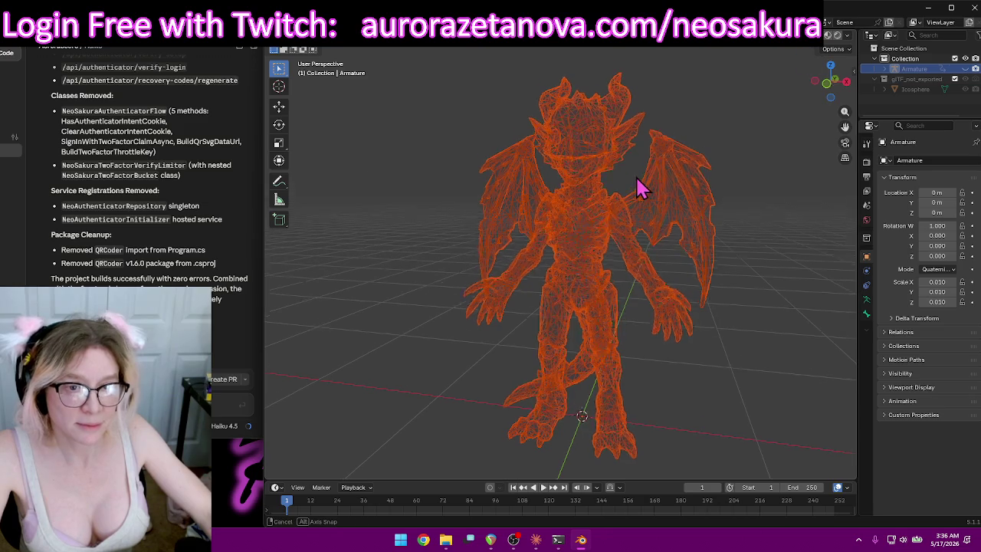
{"action": "middle_click_drag", "start_coordinate": [640, 189], "coordinate": [578, 209]}
{"action": "left_click", "coordinate": [449, 232]}
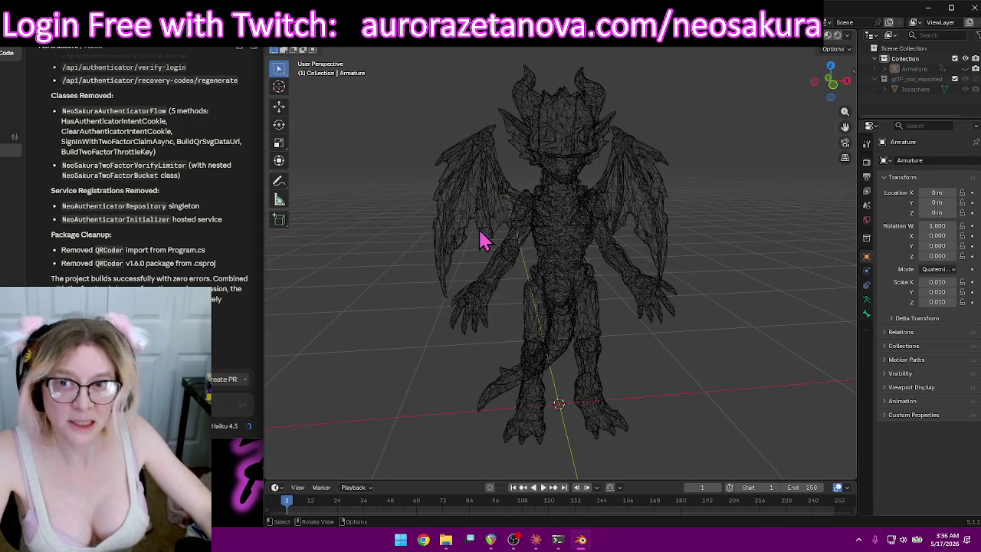
{"action": "mouse_move", "coordinate": [766, 249]}
{"action": "middle_mouse_down"}
{"action": "mouse_move", "coordinate": [723, 302]}
{"action": "mouse_move", "coordinate": [721, 324]}
{"action": "mouse_move", "coordinate": [729, 328]}
{"action": "mouse_move", "coordinate": [753, 281]}
{"action": "middle_mouse_up"}
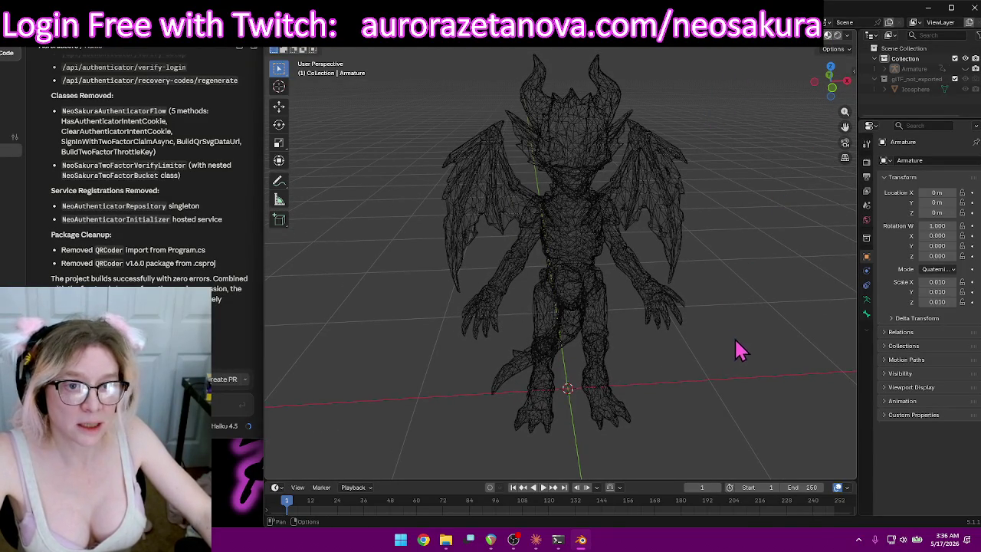
{"action": "key", "text": "shift+z"}
{"action": "mouse_move", "coordinate": [738, 291]}
{"action": "middle_mouse_down"}
{"action": "mouse_move", "coordinate": [511, 267]}
{"action": "mouse_move", "coordinate": [521, 318]}
{"action": "mouse_move", "coordinate": [707, 301]}
{"action": "mouse_move", "coordinate": [751, 280]}
{"action": "mouse_move", "coordinate": [831, 297]}
{"action": "mouse_move", "coordinate": [763, 264]}
{"action": "mouse_move", "coordinate": [730, 299]}
{"action": "mouse_move", "coordinate": [728, 282]}
{"action": "middle_mouse_up"}
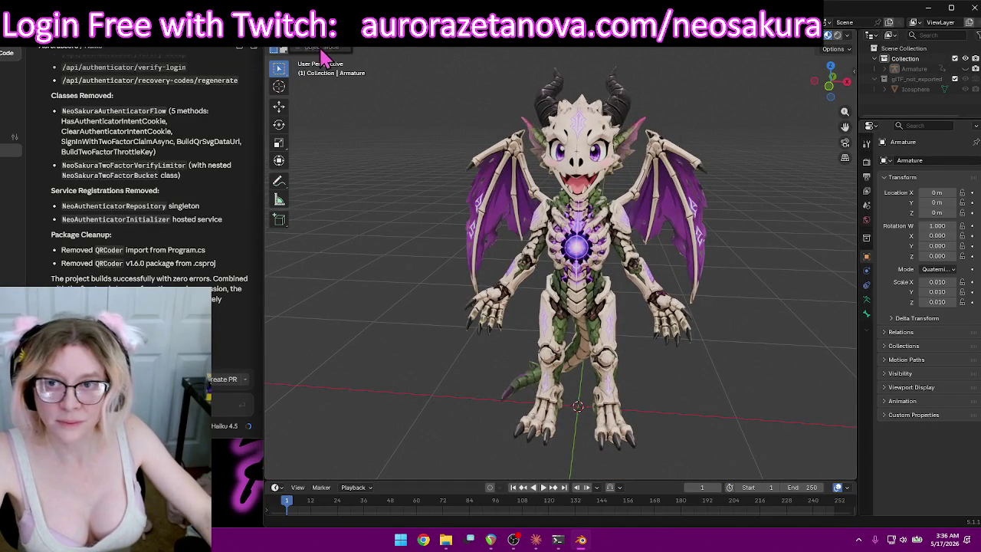
Merge char1's vertices by distance in Edit Mode, removing 7547 duplicates.
{"action": "left_click", "coordinate": [705, 186]}
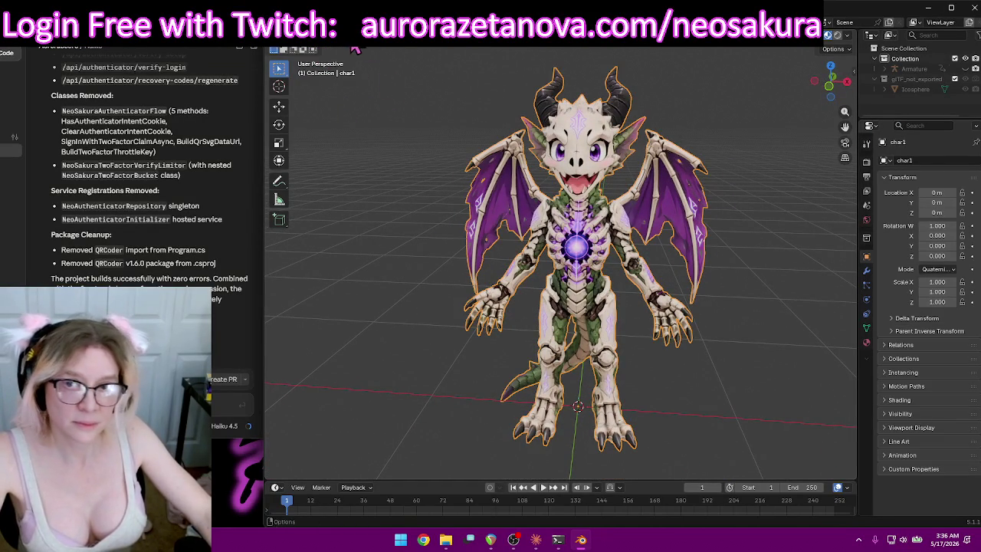
{"action": "left_click", "coordinate": [339, 51]}
{"action": "left_click", "coordinate": [317, 58]}
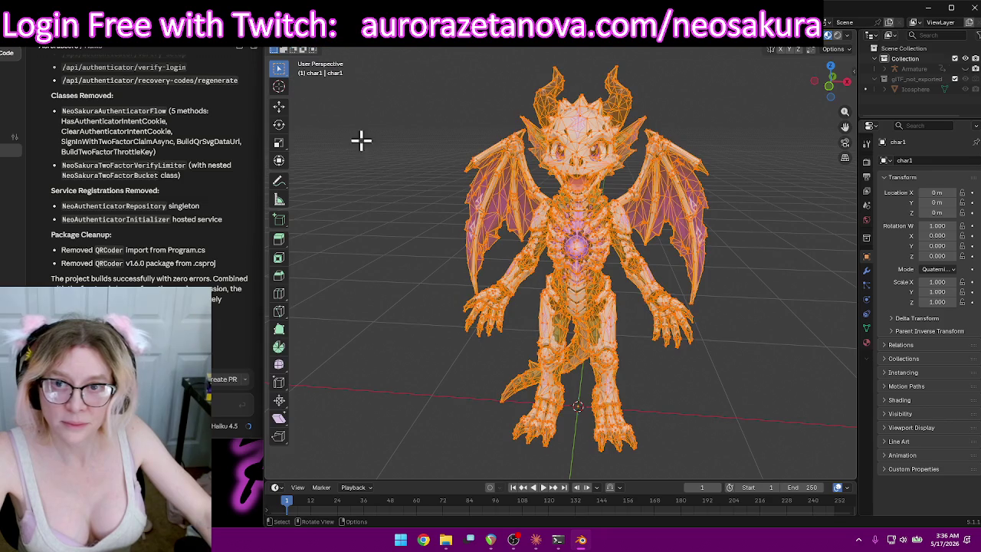
{"action": "key", "text": "m"}
{"action": "left_click", "coordinate": [384, 230]}
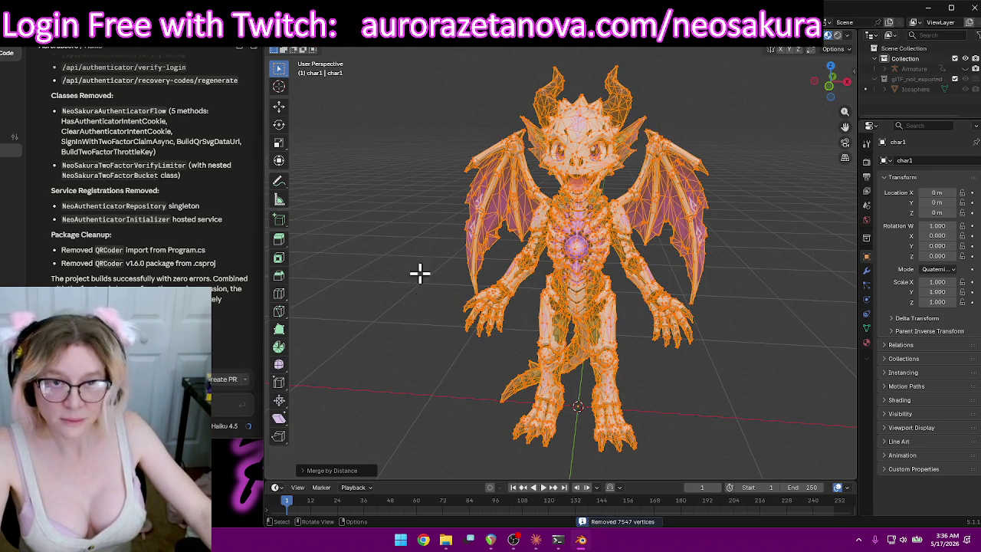
Return to Object Mode and reselect the char1 mesh in the Outliner.
{"action": "left_click", "coordinate": [328, 48]}
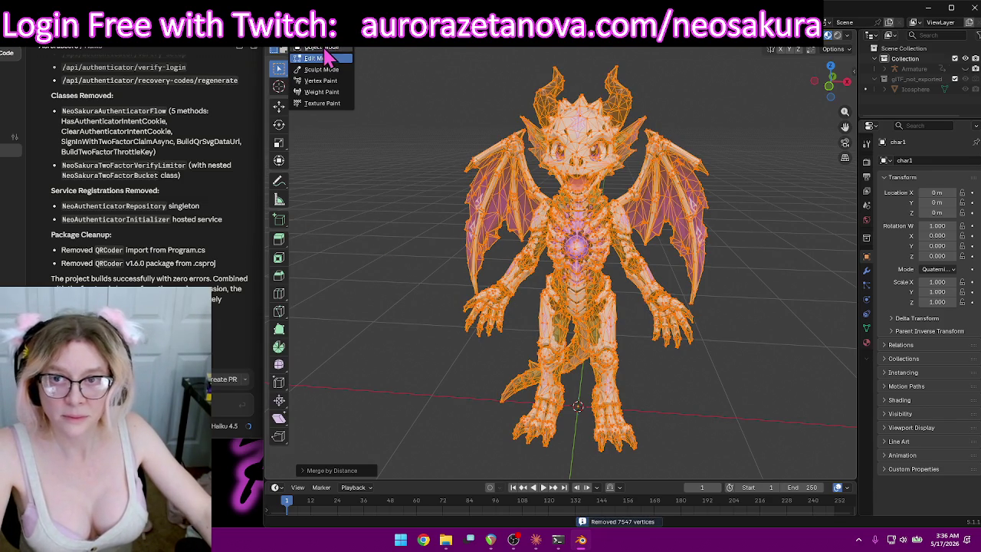
{"action": "left_click", "coordinate": [324, 48]}
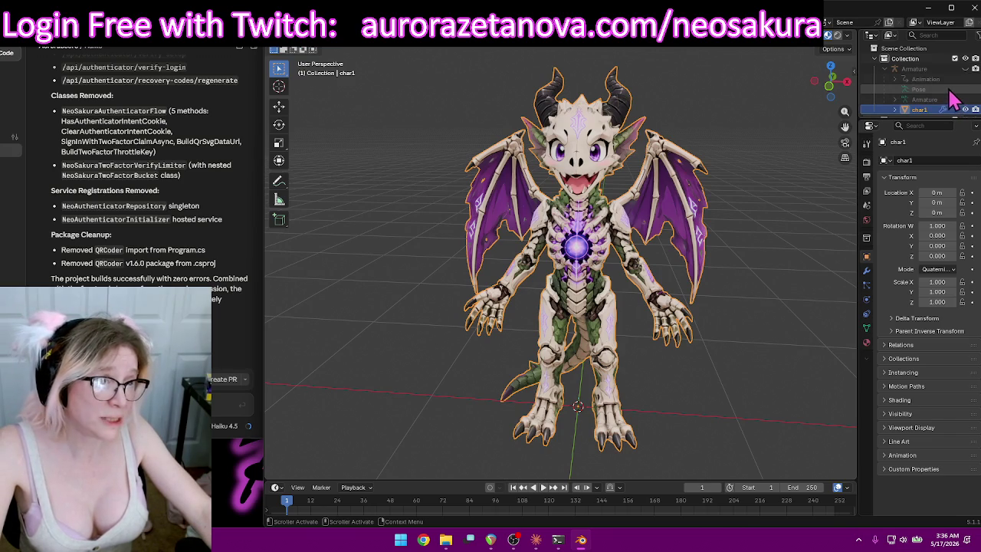
{"action": "left_click", "coordinate": [949, 101]}
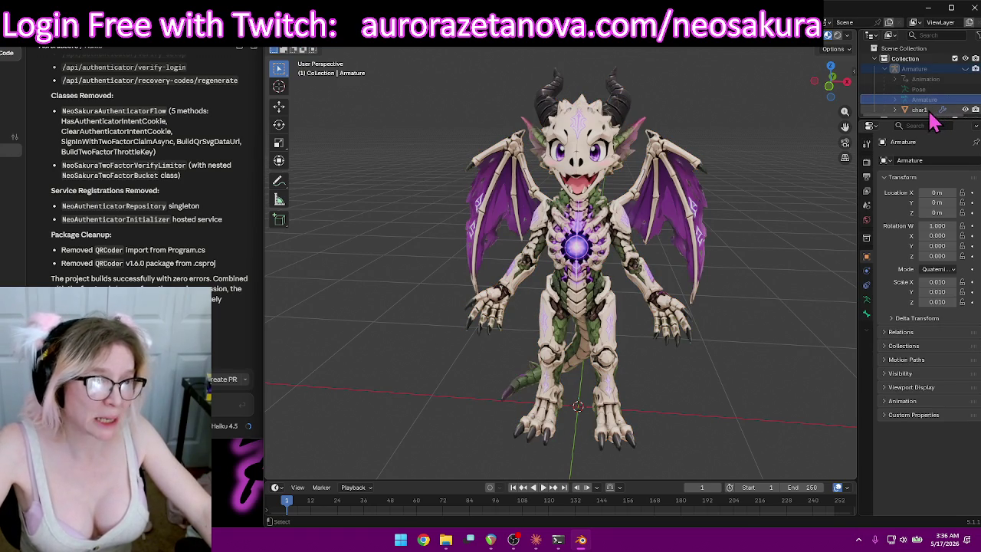
{"action": "left_click", "coordinate": [933, 110]}
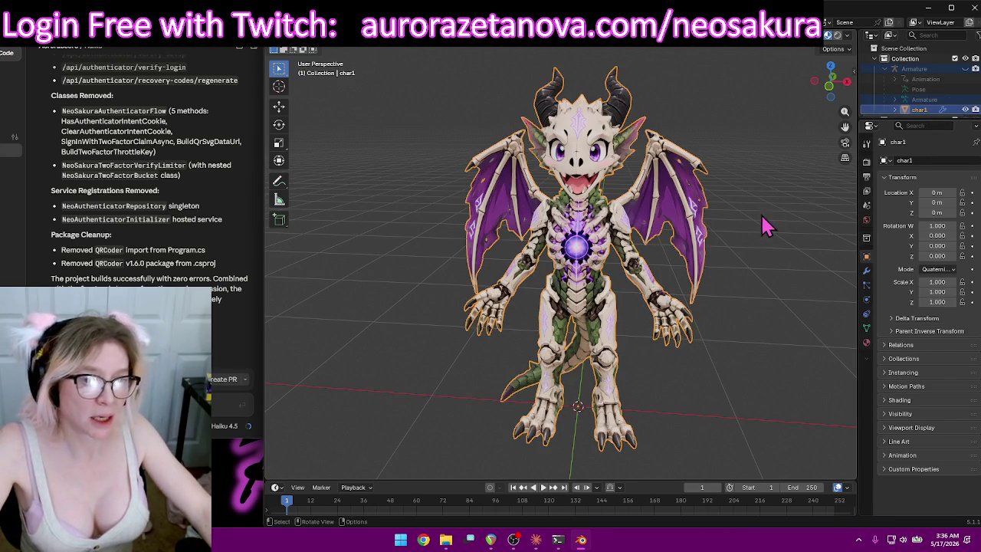
{"action": "key", "text": "ctrl+Tab"}
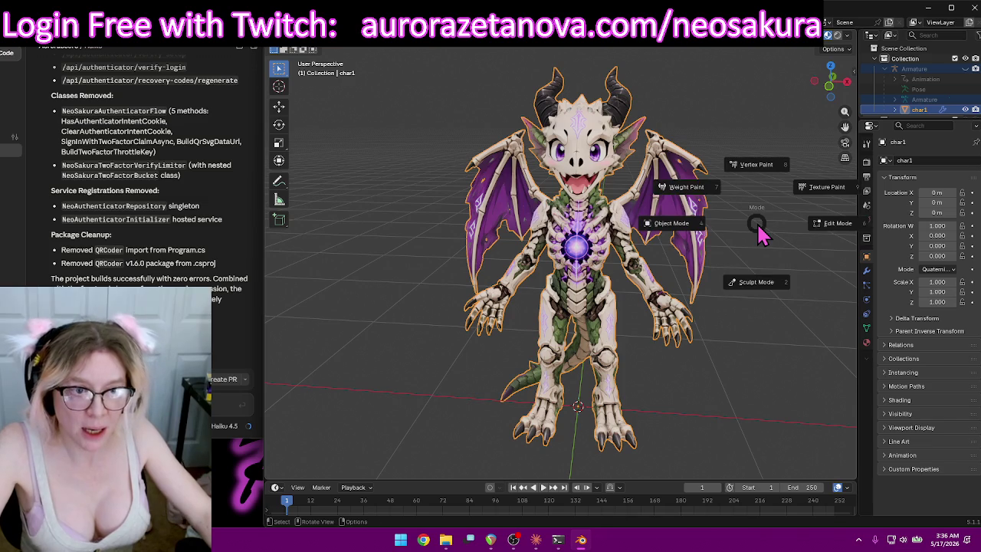
{"action": "left_click", "coordinate": [719, 199]}
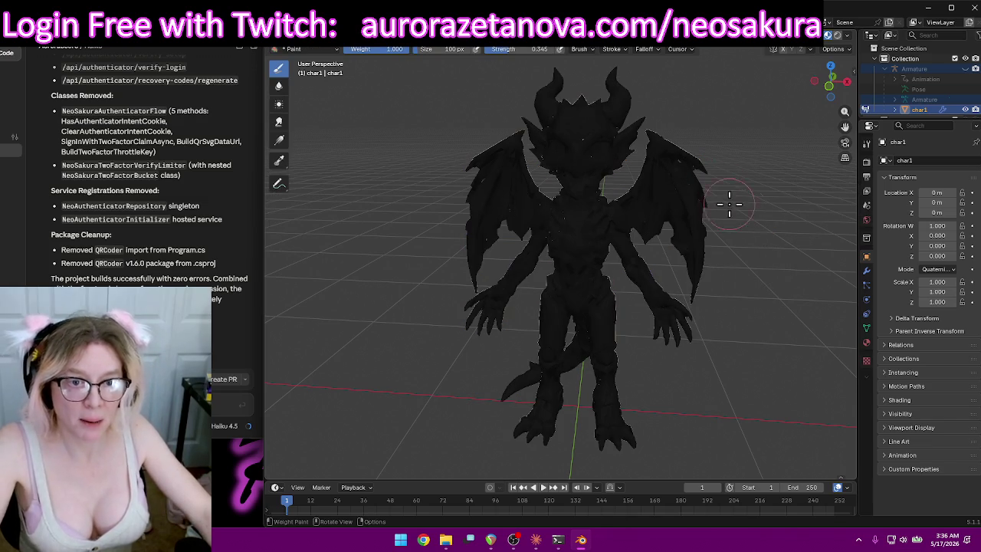
{"action": "left_click", "coordinate": [569, 49]}
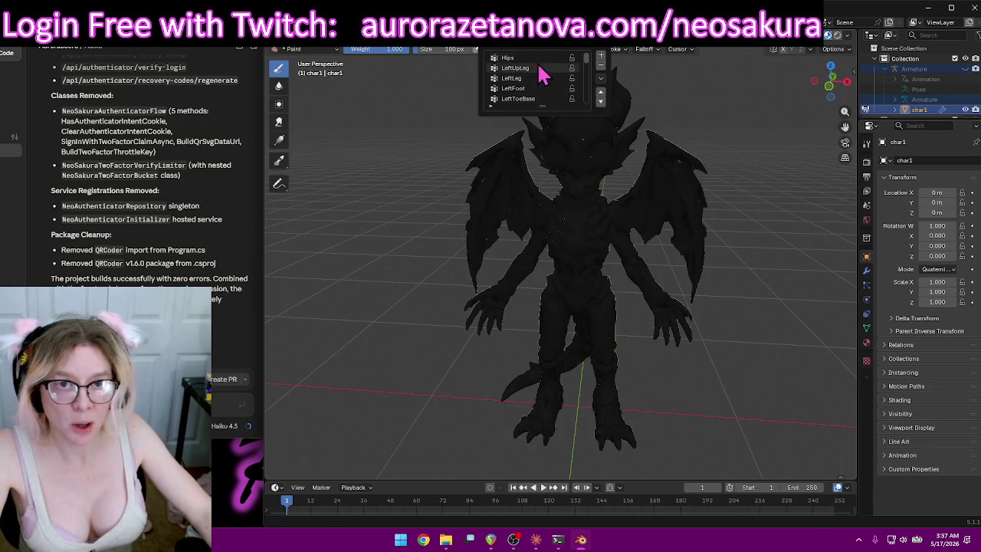
{"action": "left_click", "coordinate": [539, 59]}
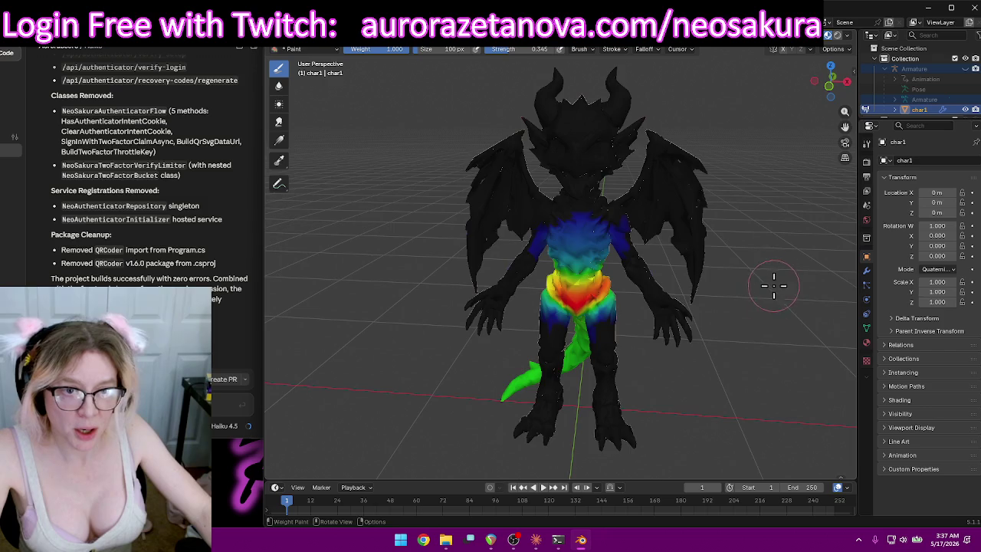
{"action": "mouse_move", "coordinate": [772, 282]}
{"action": "middle_mouse_down"}
{"action": "mouse_move", "coordinate": [723, 265]}
{"action": "mouse_move", "coordinate": [556, 273]}
{"action": "mouse_move", "coordinate": [766, 278]}
{"action": "mouse_move", "coordinate": [636, 360]}
{"action": "mouse_move", "coordinate": [731, 354]}
{"action": "mouse_move", "coordinate": [782, 383]}
{"action": "mouse_move", "coordinate": [799, 373]}
{"action": "mouse_move", "coordinate": [745, 385]}
{"action": "mouse_move", "coordinate": [700, 357]}
{"action": "mouse_move", "coordinate": [523, 286]}
{"action": "middle_mouse_up"}
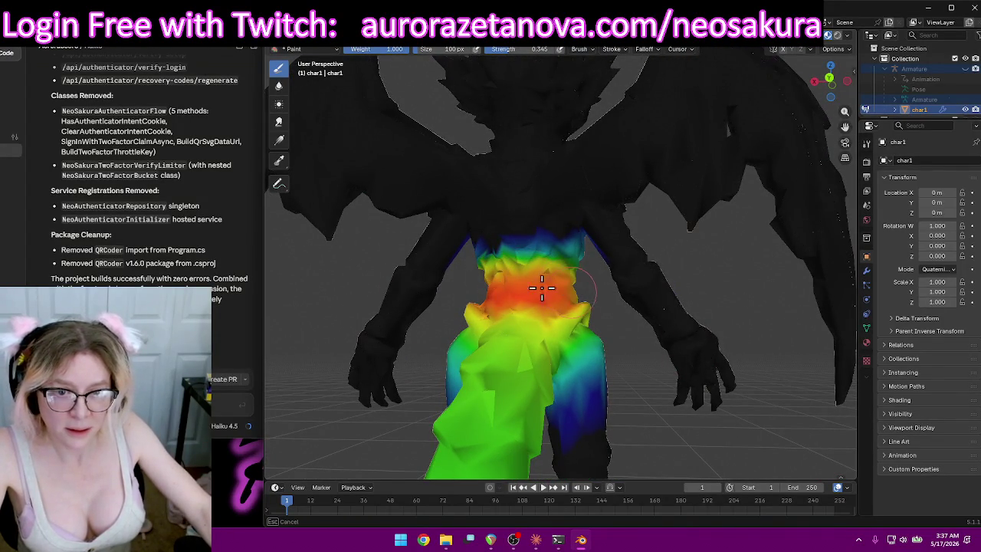
{"action": "mouse_move", "coordinate": [485, 287]}
{"action": "middle_mouse_down"}
{"action": "mouse_move", "coordinate": [552, 314]}
{"action": "mouse_move", "coordinate": [478, 321]}
{"action": "mouse_move", "coordinate": [530, 320]}
{"action": "middle_mouse_up"}
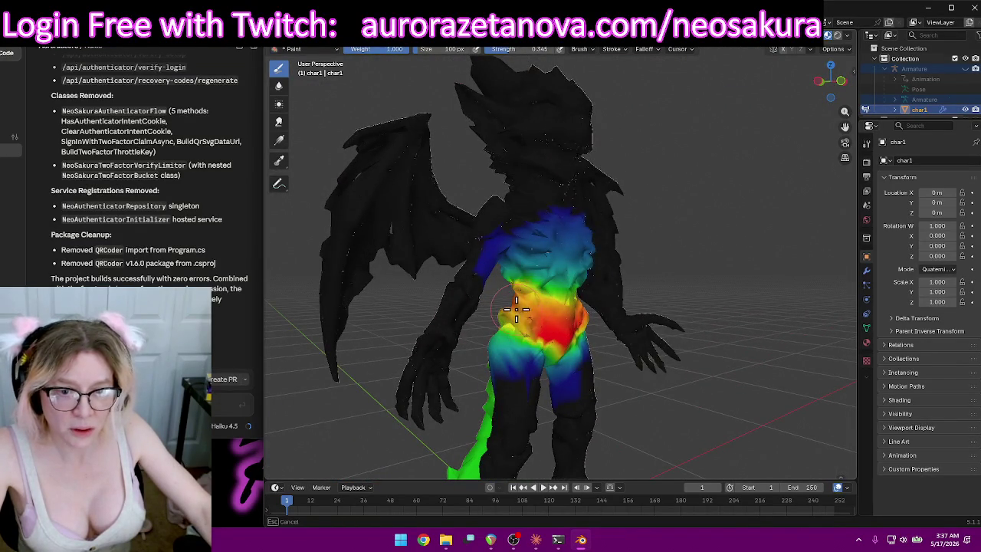
{"action": "mouse_move", "coordinate": [582, 325]}
{"action": "middle_mouse_down"}
{"action": "mouse_move", "coordinate": [574, 321]}
{"action": "mouse_move", "coordinate": [591, 323]}
{"action": "middle_mouse_up"}
{"action": "left_click_drag", "start_coordinate": [611, 324], "coordinate": [648, 316]}
{"action": "mouse_move", "coordinate": [648, 316]}
{"action": "middle_mouse_down"}
{"action": "mouse_move", "coordinate": [618, 325]}
{"action": "mouse_move", "coordinate": [668, 325]}
{"action": "mouse_move", "coordinate": [626, 327]}
{"action": "mouse_move", "coordinate": [773, 117]}
{"action": "middle_mouse_up"}
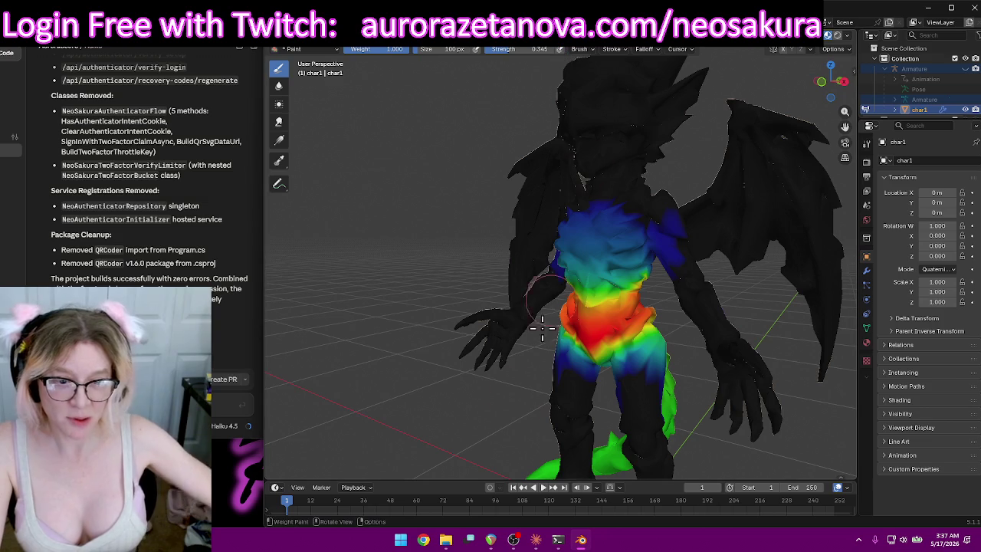
{"action": "middle_click_drag", "start_coordinate": [380, 167], "coordinate": [463, 201]}
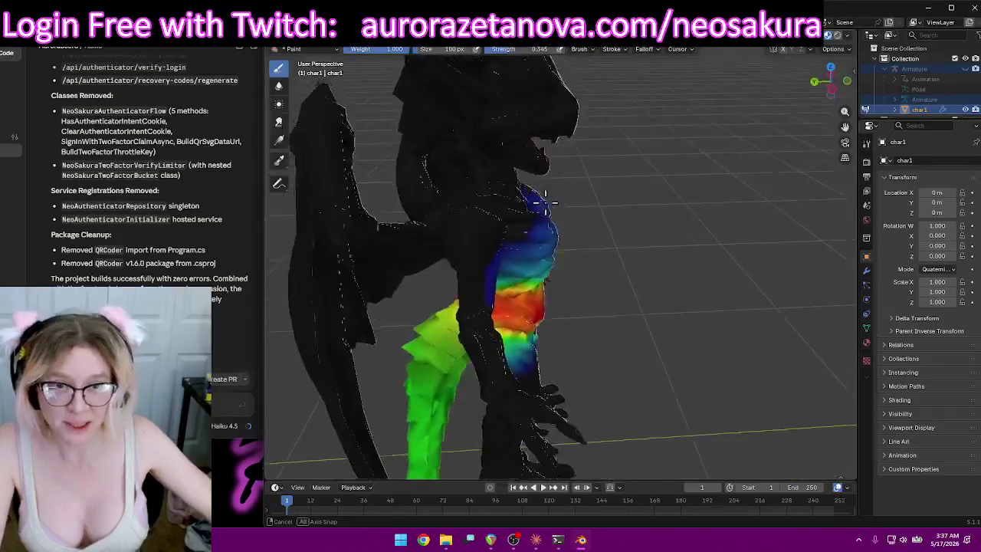
{"action": "mouse_move", "coordinate": [751, 259]}
{"action": "middle_mouse_down"}
{"action": "mouse_move", "coordinate": [787, 262]}
{"action": "mouse_move", "coordinate": [610, 294]}
{"action": "mouse_move", "coordinate": [765, 298]}
{"action": "mouse_move", "coordinate": [731, 381]}
{"action": "mouse_move", "coordinate": [672, 342]}
{"action": "middle_mouse_up"}
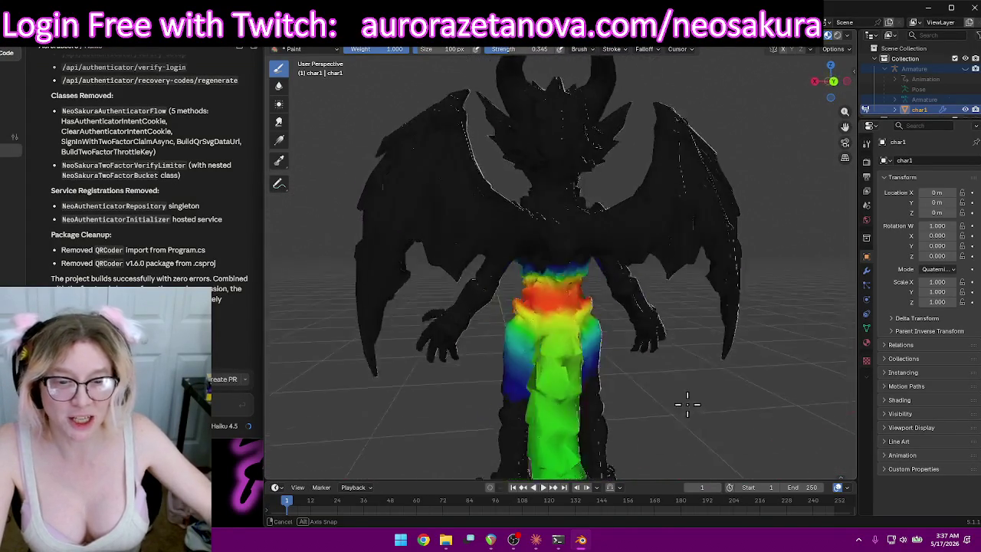
{"action": "mouse_move", "coordinate": [617, 377]}
{"action": "middle_mouse_down"}
{"action": "mouse_move", "coordinate": [677, 358]}
{"action": "mouse_move", "coordinate": [644, 331]}
{"action": "middle_mouse_up"}
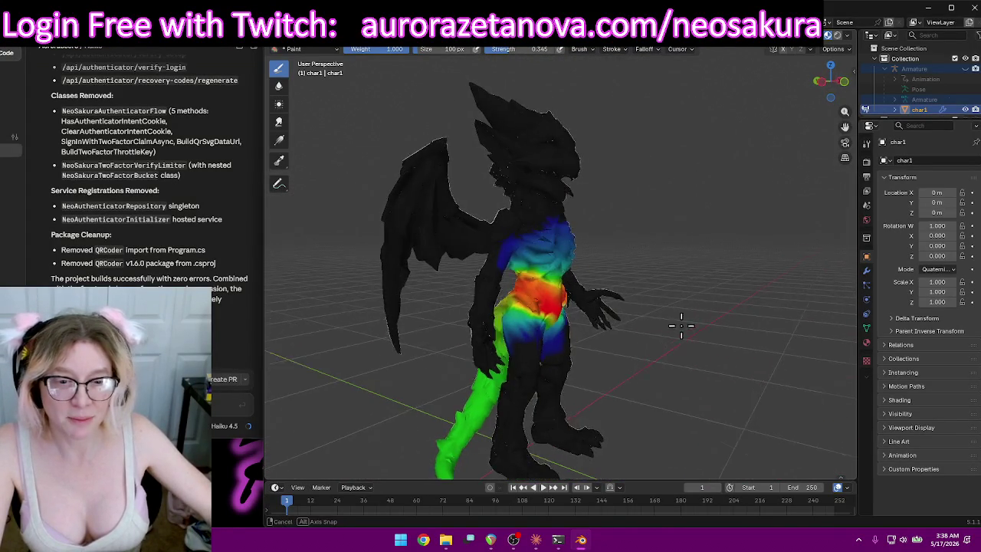
{"action": "scroll", "coordinate": [767, 299], "scroll_direction": "up", "scroll_amount": 3}
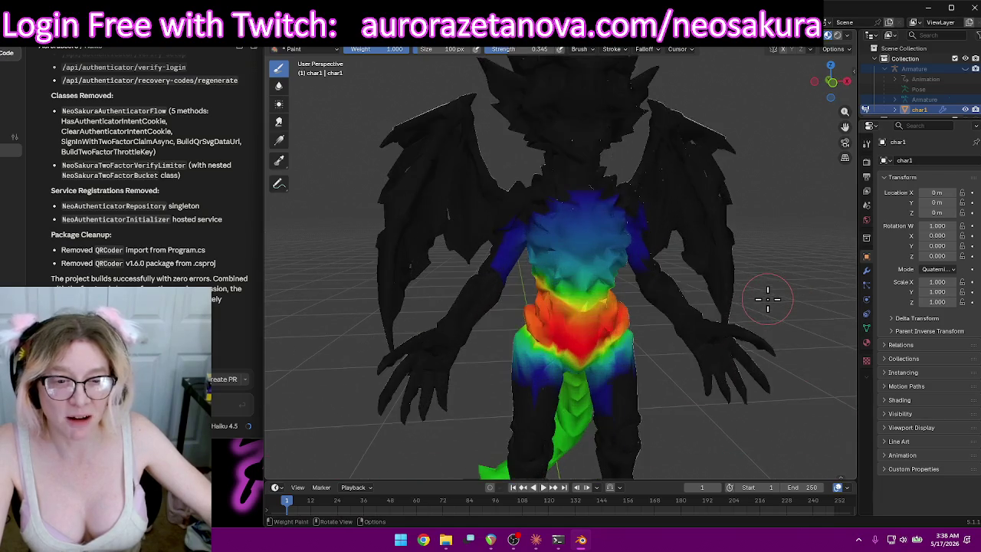
{"action": "mouse_move", "coordinate": [790, 302]}
{"action": "middle_mouse_down"}
{"action": "mouse_move", "coordinate": [669, 305]}
{"action": "mouse_move", "coordinate": [725, 285]}
{"action": "mouse_move", "coordinate": [713, 262]}
{"action": "middle_mouse_up"}
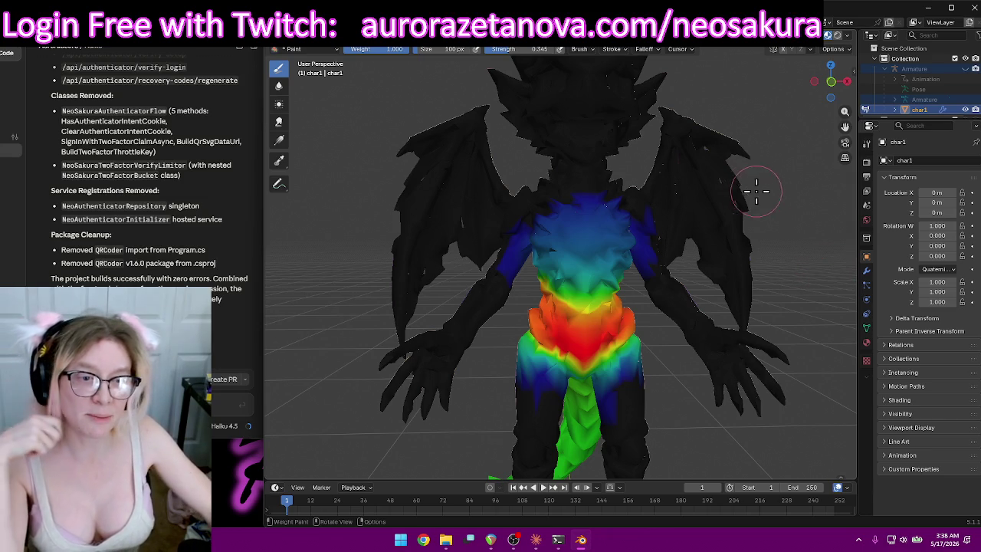
{"action": "mouse_move", "coordinate": [756, 187]}
{"action": "middle_mouse_down"}
{"action": "mouse_move", "coordinate": [686, 239]}
{"action": "mouse_move", "coordinate": [734, 161]}
{"action": "middle_mouse_up"}
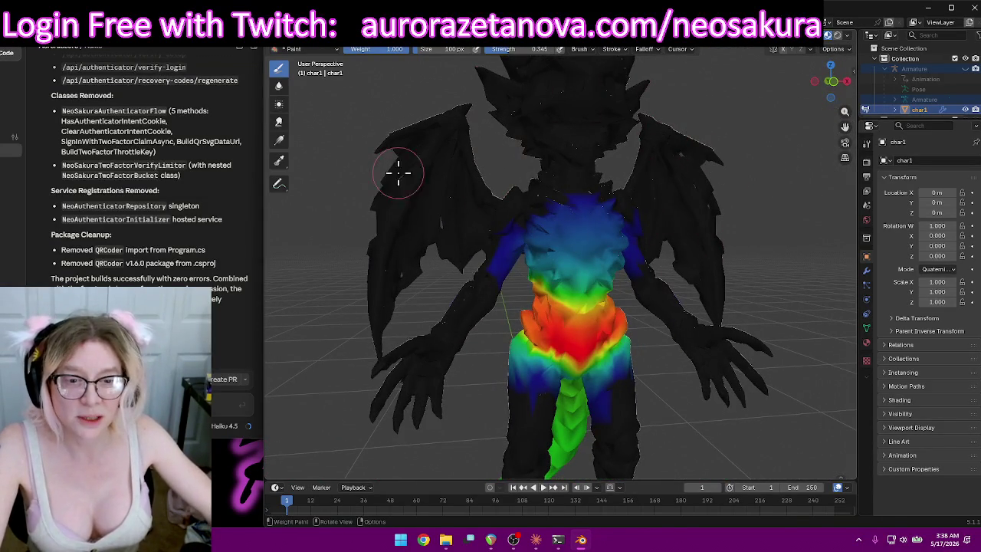
{"action": "mouse_move", "coordinate": [696, 170]}
{"action": "middle_mouse_down"}
{"action": "mouse_move", "coordinate": [663, 164]}
{"action": "mouse_move", "coordinate": [636, 182]}
{"action": "middle_mouse_up"}
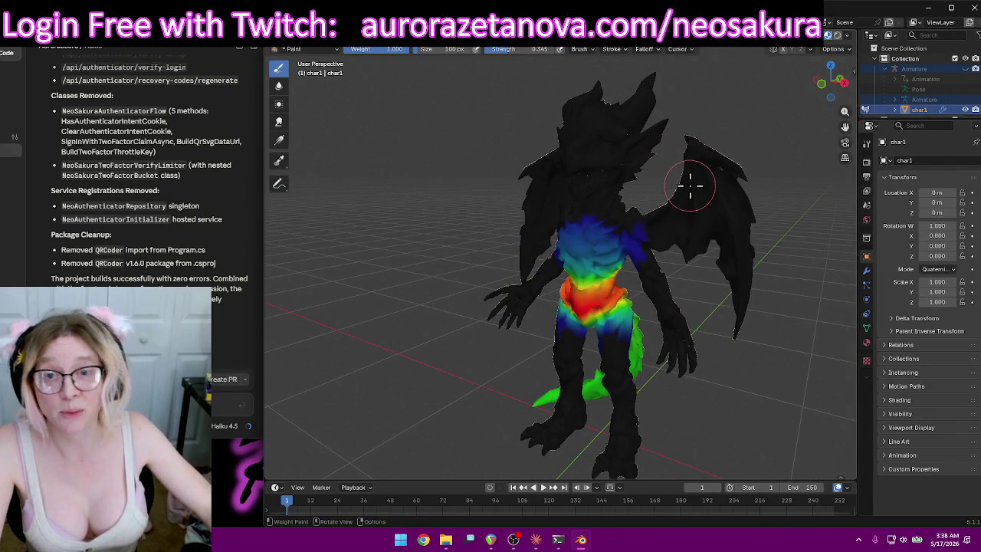
{"action": "mouse_move", "coordinate": [592, 208]}
{"action": "middle_mouse_down"}
{"action": "mouse_move", "coordinate": [646, 202]}
{"action": "mouse_move", "coordinate": [624, 219]}
{"action": "mouse_move", "coordinate": [653, 237]}
{"action": "mouse_move", "coordinate": [582, 228]}
{"action": "middle_mouse_up"}
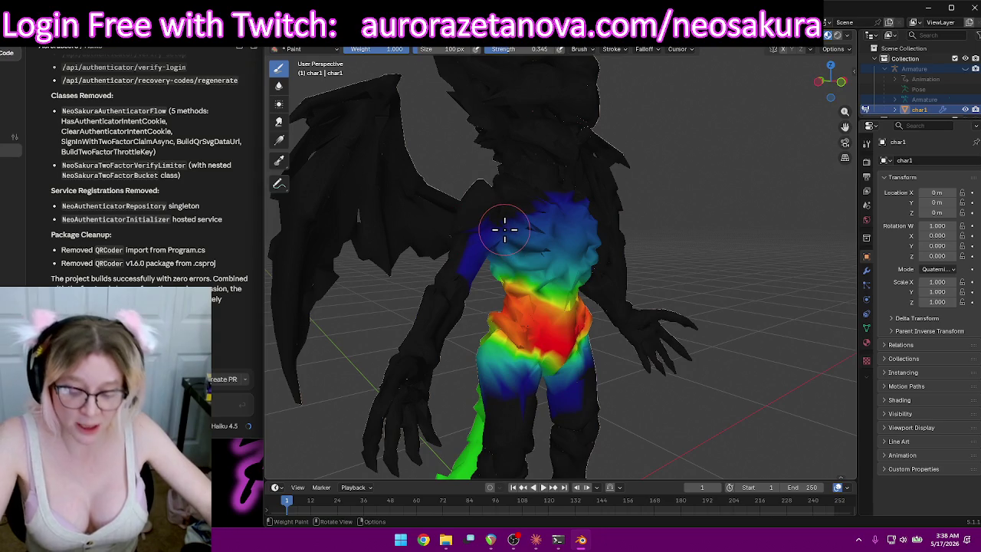
{"action": "mouse_move", "coordinate": [547, 232]}
{"action": "middle_mouse_down"}
{"action": "mouse_move", "coordinate": [619, 258]}
{"action": "mouse_move", "coordinate": [664, 258]}
{"action": "middle_mouse_up"}
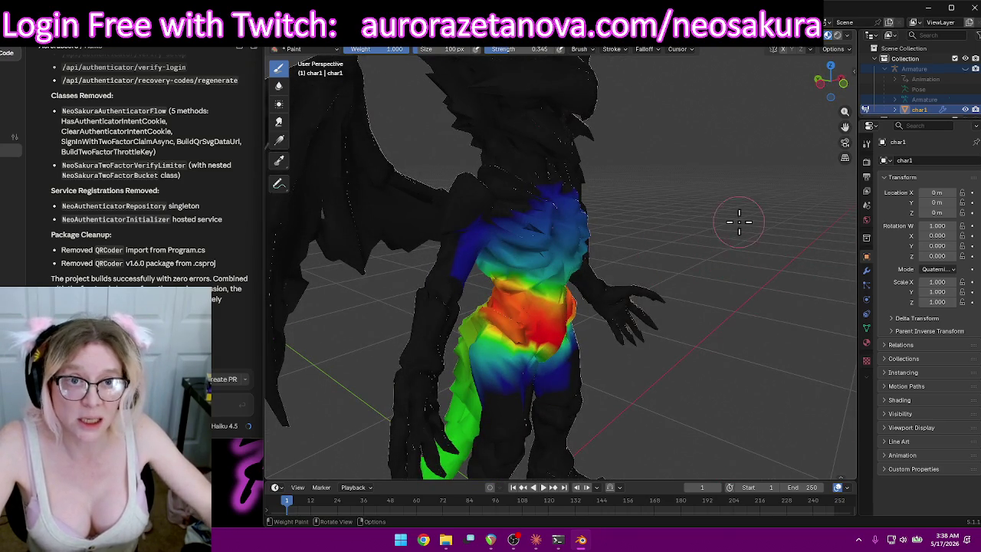
{"action": "left_click", "coordinate": [564, 50]}
Make LeftUpLeg the active vertex group and orbit to inspect its leg weights.
{"action": "left_click", "coordinate": [545, 68]}
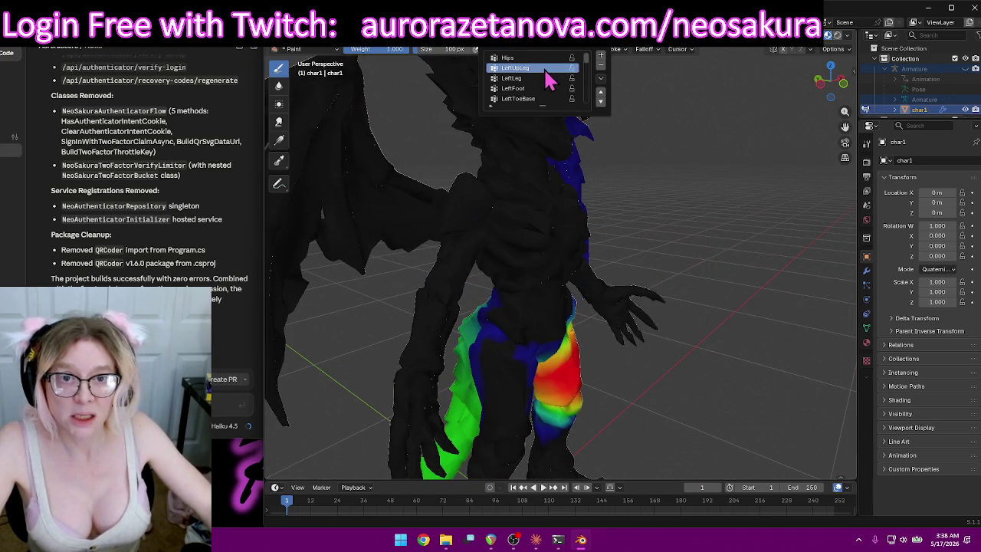
{"action": "mouse_move", "coordinate": [710, 230]}
{"action": "middle_mouse_down"}
{"action": "mouse_move", "coordinate": [561, 214]}
{"action": "mouse_move", "coordinate": [608, 219]}
{"action": "mouse_move", "coordinate": [700, 284]}
{"action": "mouse_move", "coordinate": [709, 311]}
{"action": "mouse_move", "coordinate": [754, 243]}
{"action": "mouse_move", "coordinate": [718, 248]}
{"action": "mouse_move", "coordinate": [705, 236]}
{"action": "mouse_move", "coordinate": [722, 243]}
{"action": "mouse_move", "coordinate": [716, 227]}
{"action": "mouse_move", "coordinate": [785, 249]}
{"action": "middle_mouse_up"}
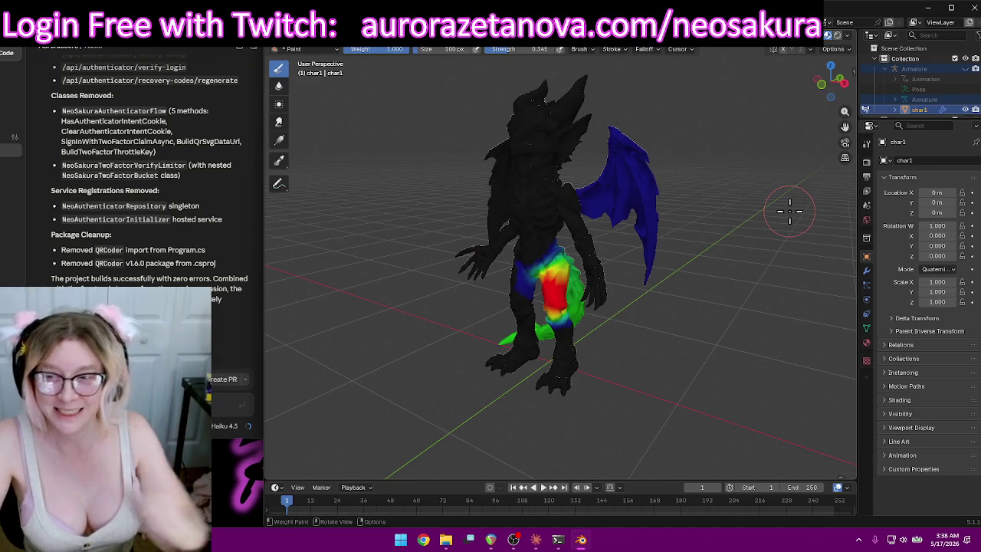
{"action": "mouse_move", "coordinate": [772, 245]}
{"action": "middle_mouse_down"}
{"action": "mouse_move", "coordinate": [636, 264]}
{"action": "mouse_move", "coordinate": [506, 167]}
{"action": "middle_mouse_up"}
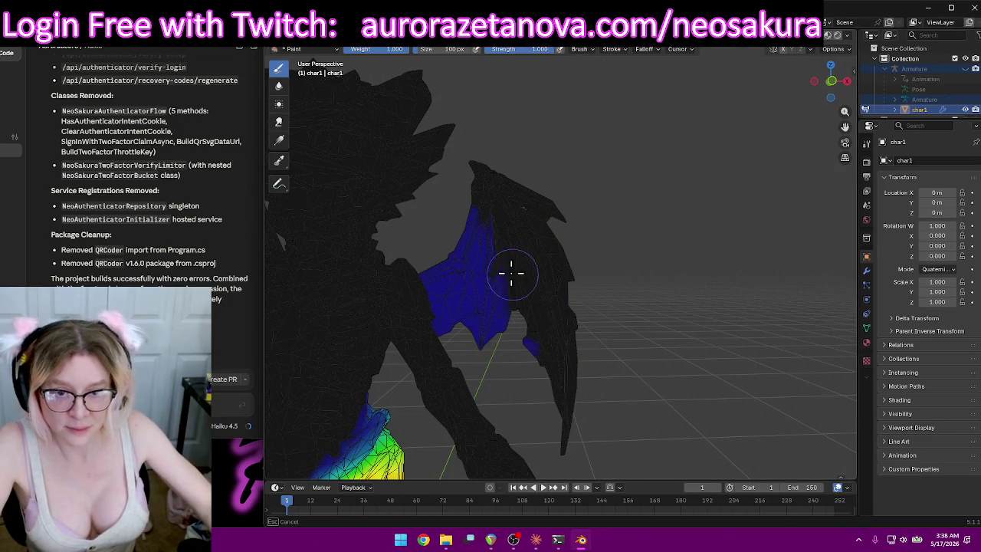
{"action": "middle_click_drag", "start_coordinate": [468, 224], "coordinate": [590, 314]}
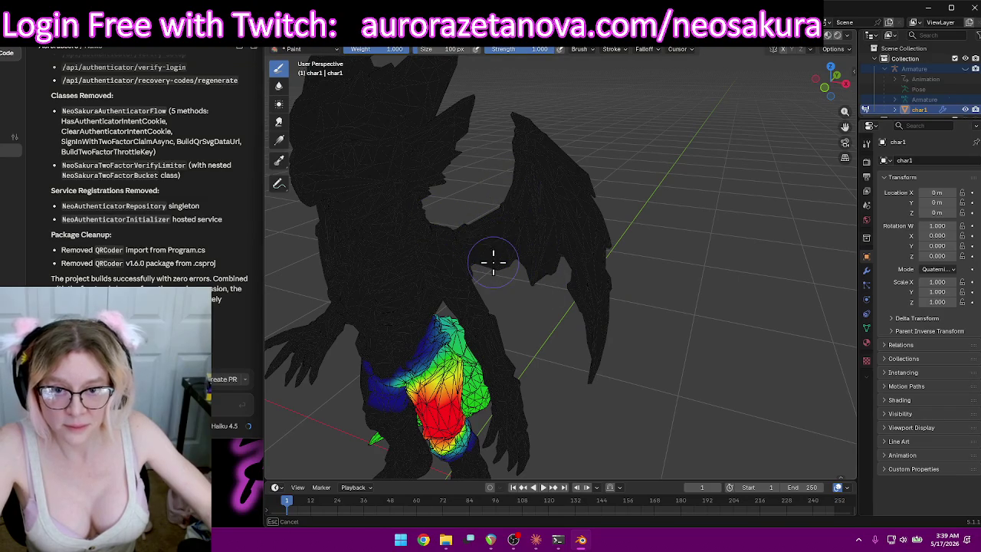
{"action": "middle_click_drag", "start_coordinate": [590, 244], "coordinate": [628, 259]}
Orbit and zoom for close, low side views of the weighted left leg.
{"action": "scroll", "coordinate": [529, 234], "scroll_direction": "up", "scroll_amount": 5}
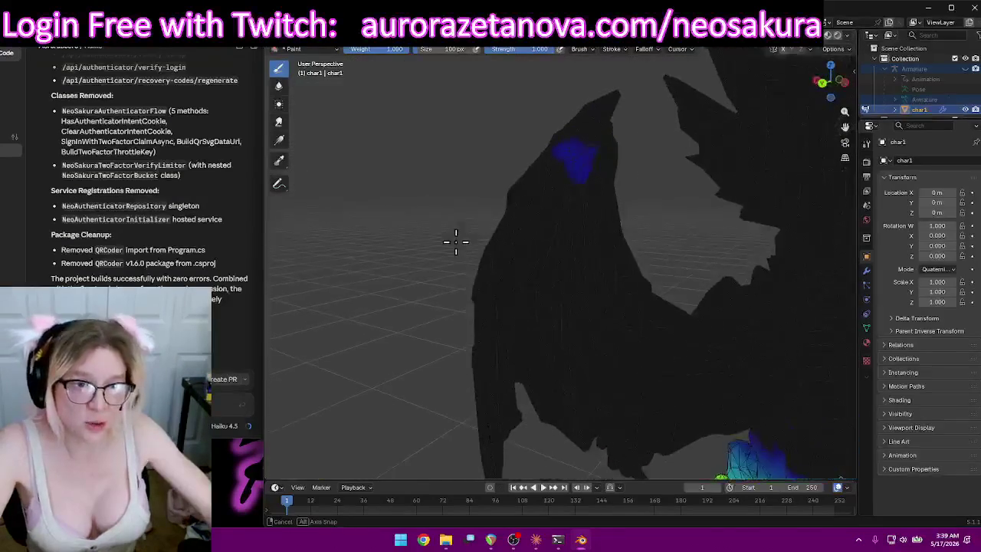
{"action": "middle_click_drag", "start_coordinate": [560, 190], "coordinate": [683, 234]}
{"action": "scroll", "coordinate": [708, 239], "scroll_direction": "down", "scroll_amount": 3}
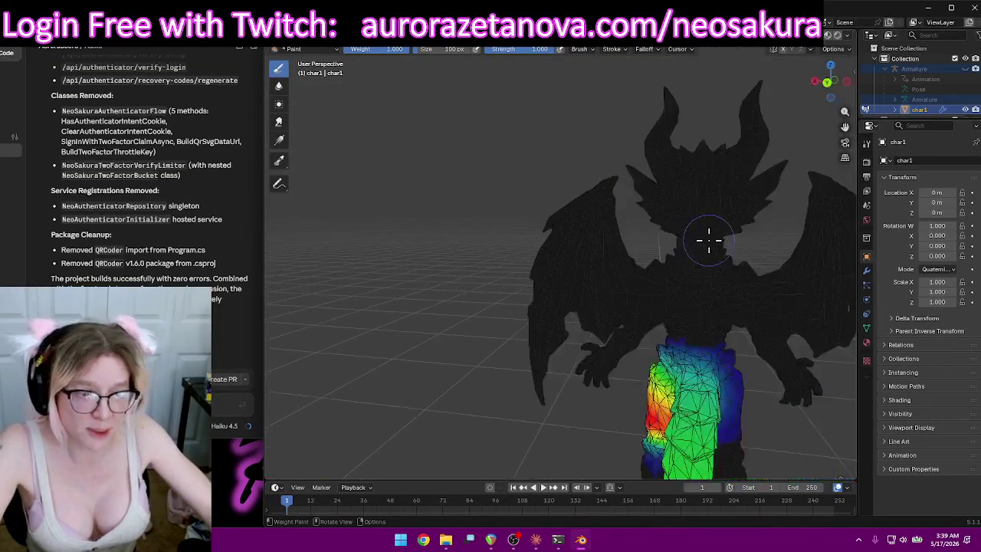
{"action": "mouse_move", "coordinate": [739, 249]}
{"action": "middle_mouse_down"}
{"action": "mouse_move", "coordinate": [686, 243]}
{"action": "mouse_move", "coordinate": [830, 257]}
{"action": "mouse_move", "coordinate": [755, 277]}
{"action": "mouse_move", "coordinate": [697, 407]}
{"action": "mouse_move", "coordinate": [723, 416]}
{"action": "mouse_move", "coordinate": [722, 353]}
{"action": "middle_mouse_up"}
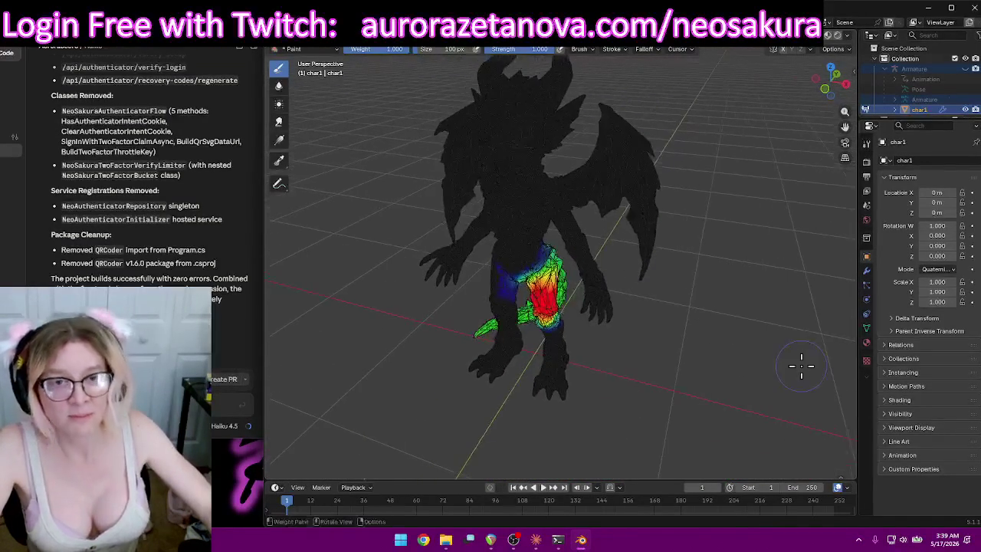
{"action": "middle_click_drag", "start_coordinate": [776, 395], "coordinate": [744, 371]}
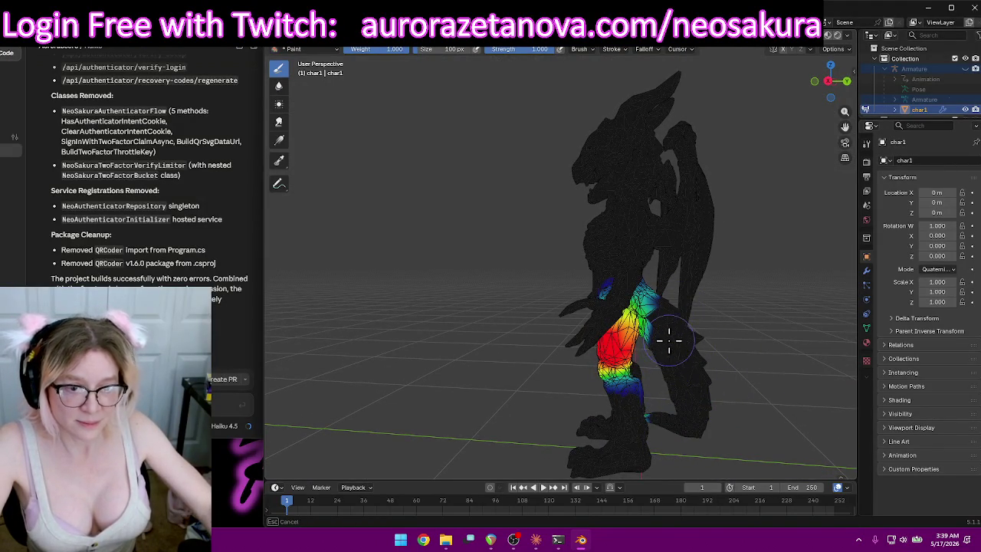
{"action": "mouse_move", "coordinate": [757, 331]}
{"action": "middle_mouse_down"}
{"action": "mouse_move", "coordinate": [689, 401]}
{"action": "mouse_move", "coordinate": [674, 368]}
{"action": "mouse_move", "coordinate": [668, 389]}
{"action": "mouse_move", "coordinate": [568, 343]}
{"action": "mouse_move", "coordinate": [486, 400]}
{"action": "mouse_move", "coordinate": [582, 368]}
{"action": "mouse_move", "coordinate": [571, 358]}
{"action": "middle_mouse_up"}
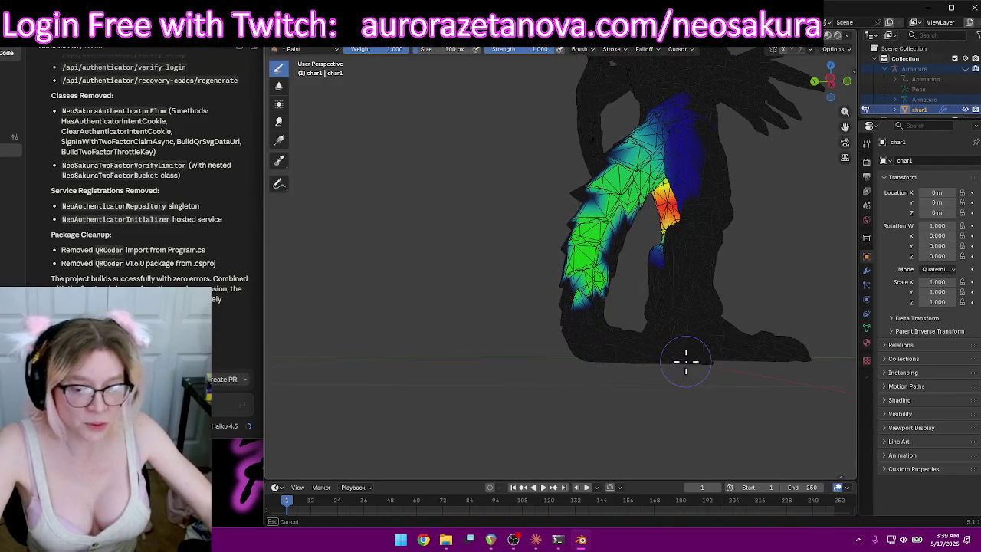
Paint weight 0 over stray LeftUpLeg weight on the lower leg, hip and crotch.
{"action": "left_click_drag", "start_coordinate": [605, 301], "coordinate": [583, 271]}
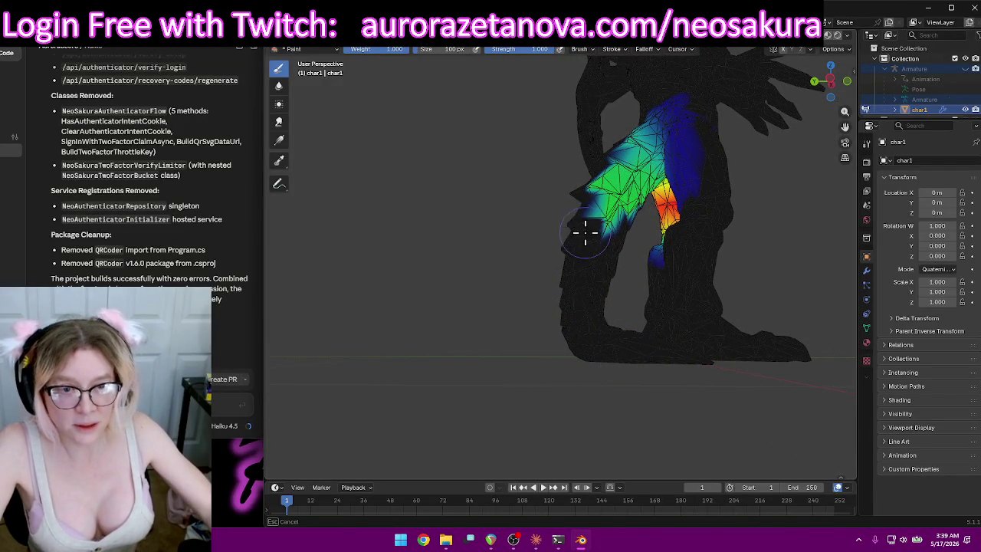
{"action": "left_click_drag", "start_coordinate": [581, 228], "coordinate": [617, 178]}
{"action": "mouse_move", "coordinate": [635, 214]}
{"action": "middle_mouse_down"}
{"action": "mouse_move", "coordinate": [595, 202]}
{"action": "mouse_move", "coordinate": [530, 234]}
{"action": "mouse_move", "coordinate": [605, 268]}
{"action": "mouse_move", "coordinate": [558, 243]}
{"action": "mouse_move", "coordinate": [574, 252]}
{"action": "mouse_move", "coordinate": [606, 245]}
{"action": "mouse_move", "coordinate": [587, 258]}
{"action": "middle_mouse_up"}
{"action": "mouse_move", "coordinate": [588, 258]}
{"action": "left_mouse_down"}
{"action": "mouse_move", "coordinate": [618, 291]}
{"action": "mouse_move", "coordinate": [593, 214]}
{"action": "mouse_move", "coordinate": [596, 80]}
{"action": "mouse_move", "coordinate": [557, 289]}
{"action": "left_mouse_up"}
{"action": "middle_click_drag", "start_coordinate": [598, 266], "coordinate": [532, 317], "text": "ctrl"}
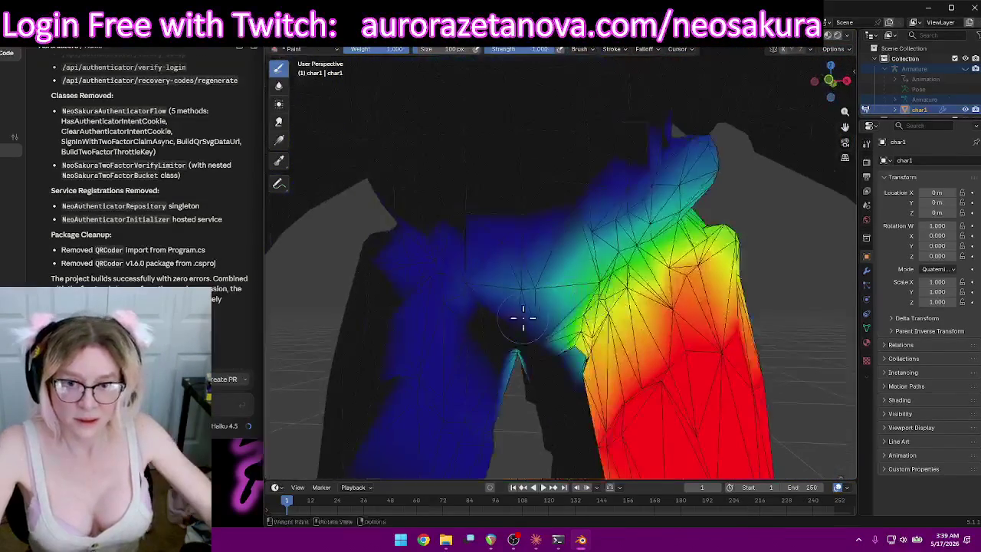
{"action": "left_click_drag", "start_coordinate": [452, 334], "coordinate": [478, 353]}
{"action": "left_click_drag", "start_coordinate": [504, 293], "coordinate": [521, 286]}
Paint out the light-blue and cyan weight near the hip and upper thigh.
{"action": "scroll", "coordinate": [521, 288], "scroll_direction": "down", "scroll_amount": 5}
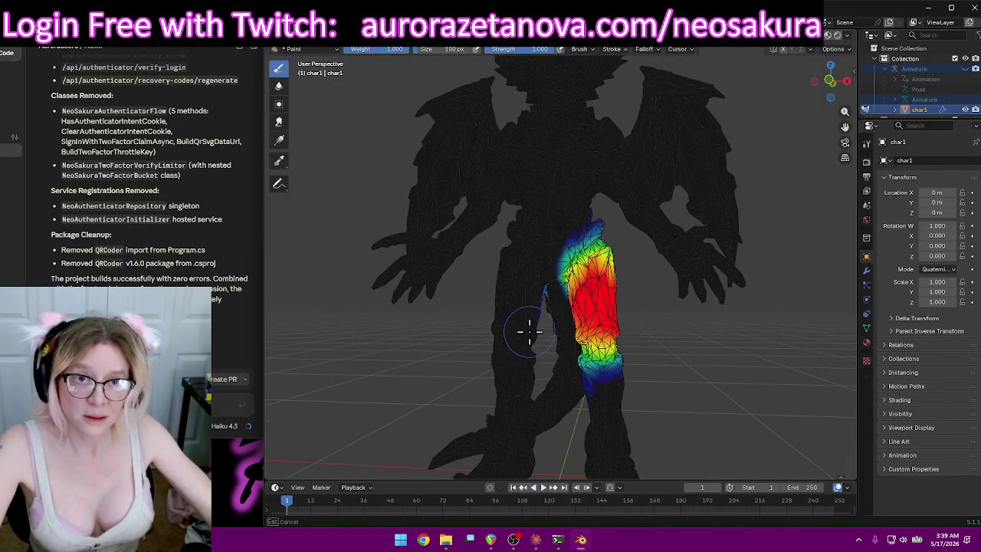
{"action": "middle_click_drag", "start_coordinate": [537, 299], "coordinate": [519, 294]}
{"action": "left_click_drag", "start_coordinate": [456, 257], "coordinate": [422, 233]}
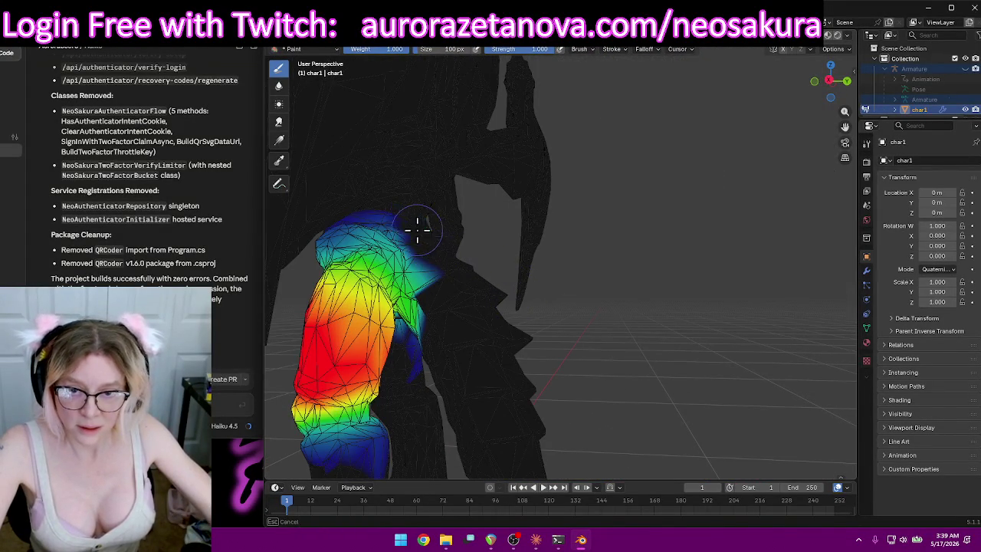
{"action": "mouse_move", "coordinate": [409, 213]}
{"action": "middle_mouse_down"}
{"action": "mouse_move", "coordinate": [460, 256]}
{"action": "mouse_move", "coordinate": [411, 271]}
{"action": "mouse_move", "coordinate": [319, 272]}
{"action": "middle_mouse_up"}
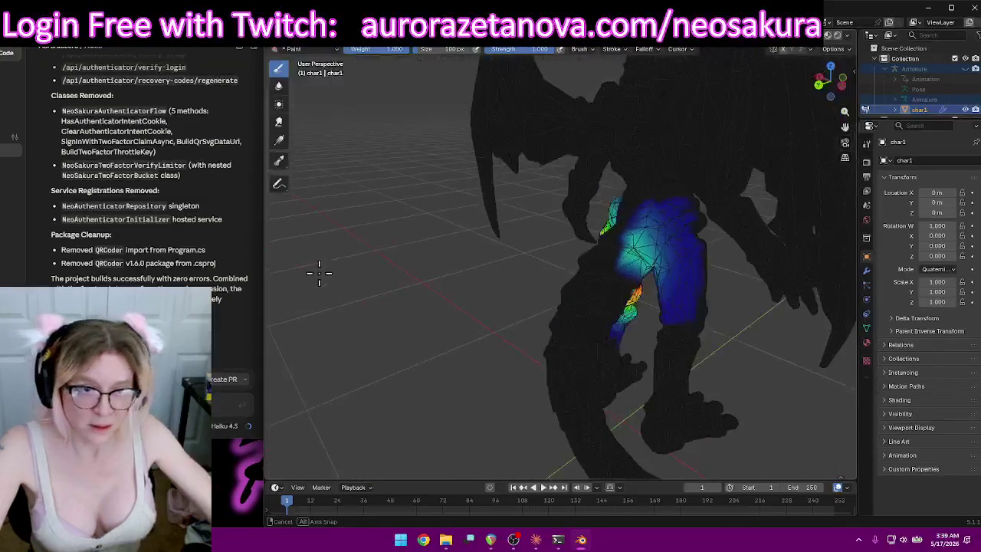
{"action": "left_click_drag", "start_coordinate": [607, 306], "coordinate": [693, 199]}
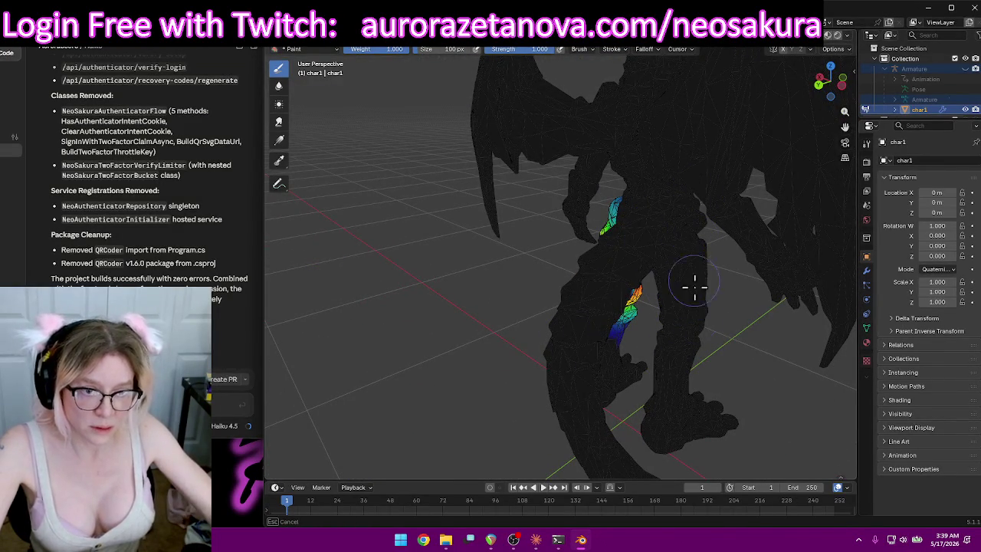
Zoom and orbit around the dragon to check the remaining LeftUpLeg weights.
{"action": "middle_click_drag", "start_coordinate": [681, 364], "coordinate": [715, 329]}
{"action": "scroll", "coordinate": [646, 285], "scroll_direction": "up", "scroll_amount": 5}
{"action": "middle_click_drag", "start_coordinate": [646, 285], "coordinate": [596, 271]}
{"action": "left_click_drag", "start_coordinate": [667, 245], "coordinate": [689, 259]}
{"action": "mouse_move", "coordinate": [689, 259]}
{"action": "middle_mouse_down", "text": "ctrl"}
{"action": "mouse_move", "coordinate": [777, 225]}
{"action": "mouse_move", "coordinate": [740, 329]}
{"action": "middle_mouse_up", "text": "ctrl"}
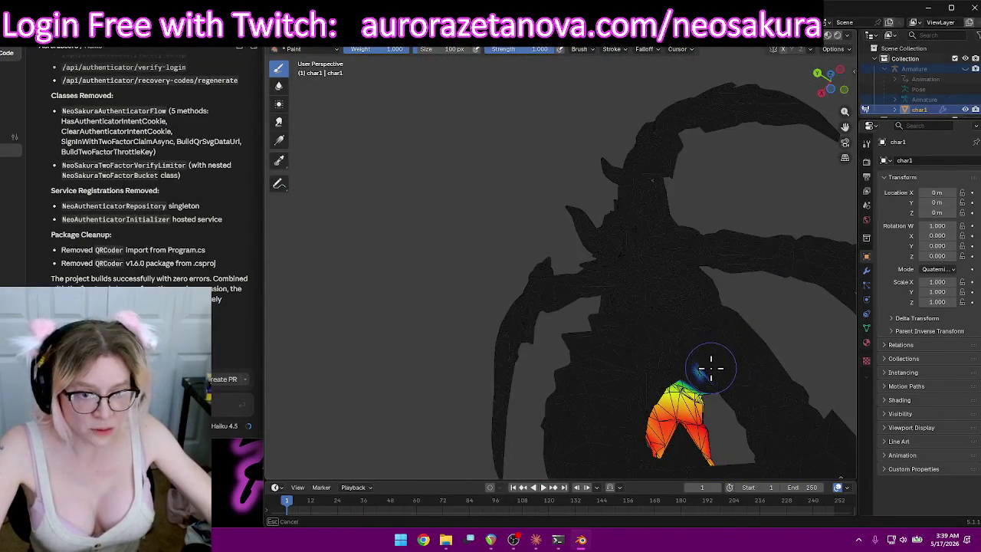
{"action": "mouse_move", "coordinate": [701, 372]}
{"action": "middle_mouse_down"}
{"action": "mouse_move", "coordinate": [751, 291]}
{"action": "mouse_move", "coordinate": [827, 214]}
{"action": "mouse_move", "coordinate": [324, 236]}
{"action": "mouse_move", "coordinate": [770, 219]}
{"action": "mouse_move", "coordinate": [751, 184]}
{"action": "mouse_move", "coordinate": [777, 197]}
{"action": "mouse_move", "coordinate": [708, 186]}
{"action": "mouse_move", "coordinate": [764, 197]}
{"action": "middle_mouse_up"}
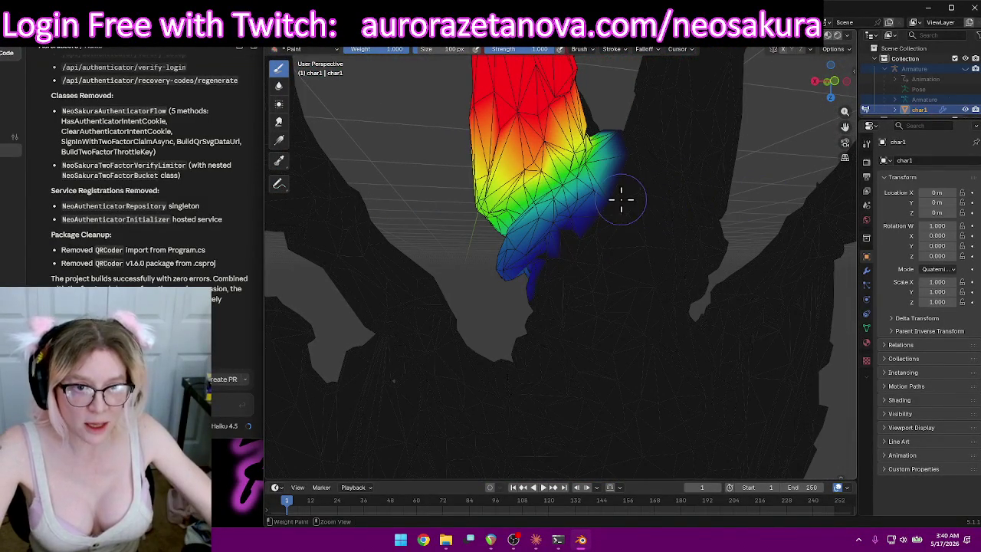
{"action": "scroll", "coordinate": [709, 223], "scroll_direction": "down", "scroll_amount": 5}
{"action": "mouse_move", "coordinate": [735, 216]}
{"action": "middle_mouse_down"}
{"action": "mouse_move", "coordinate": [702, 455]}
{"action": "mouse_move", "coordinate": [780, 458]}
{"action": "mouse_move", "coordinate": [307, 456]}
{"action": "mouse_move", "coordinate": [411, 447]}
{"action": "mouse_move", "coordinate": [330, 416]}
{"action": "middle_mouse_up"}
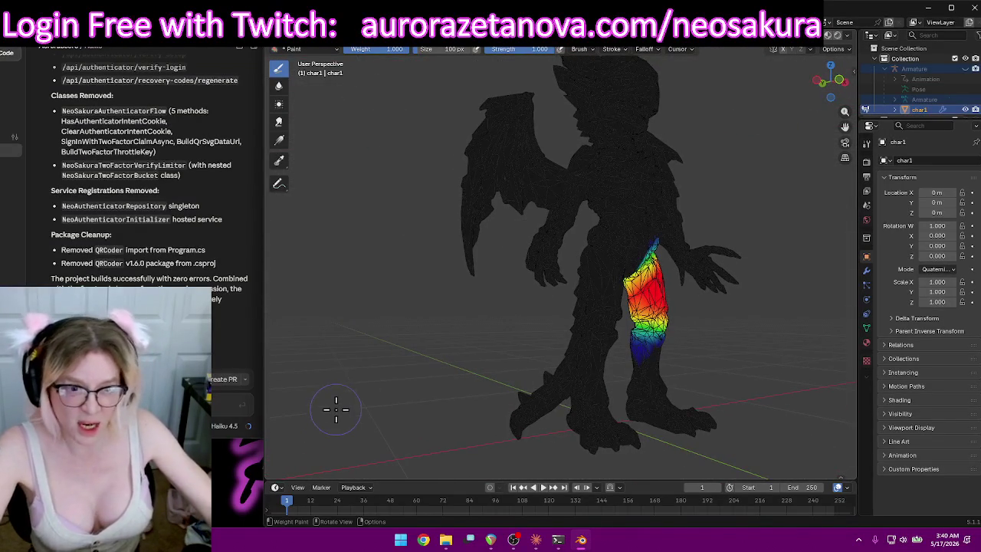
{"action": "mouse_move", "coordinate": [701, 383]}
{"action": "middle_mouse_down", "text": "ctrl"}
{"action": "mouse_move", "coordinate": [722, 328]}
{"action": "mouse_move", "coordinate": [804, 372]}
{"action": "mouse_move", "coordinate": [650, 300]}
{"action": "middle_mouse_up", "text": "ctrl"}
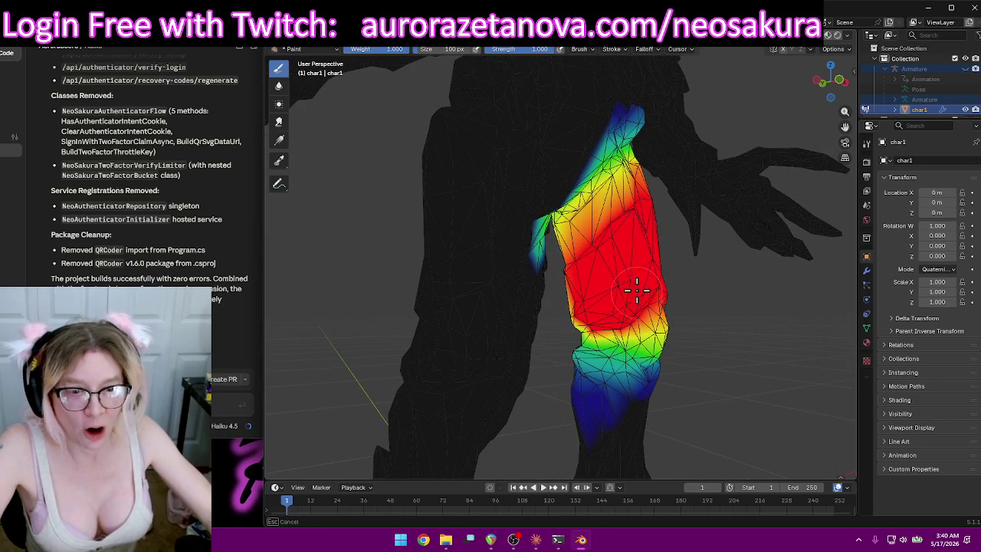
Paint full LeftUpLeg weight down and across the upper thigh.
{"action": "mouse_move", "coordinate": [628, 221]}
{"action": "middle_mouse_down"}
{"action": "mouse_move", "coordinate": [652, 278]}
{"action": "mouse_move", "coordinate": [642, 282]}
{"action": "mouse_move", "coordinate": [657, 278]}
{"action": "mouse_move", "coordinate": [653, 299]}
{"action": "middle_mouse_up"}
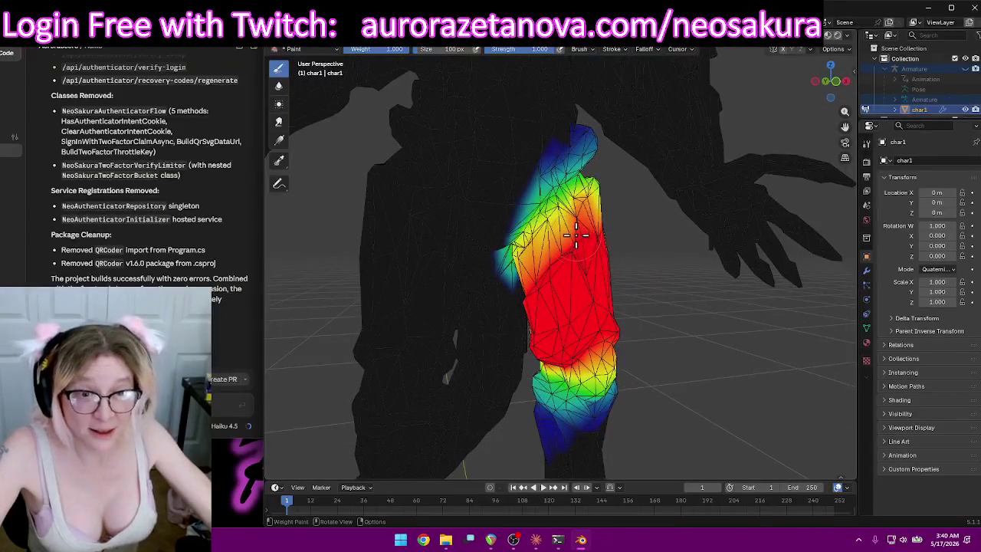
{"action": "mouse_move", "coordinate": [588, 240]}
{"action": "middle_mouse_down"}
{"action": "mouse_move", "coordinate": [620, 256]}
{"action": "mouse_move", "coordinate": [593, 265]}
{"action": "mouse_move", "coordinate": [582, 242]}
{"action": "mouse_move", "coordinate": [557, 238]}
{"action": "mouse_move", "coordinate": [576, 235]}
{"action": "middle_mouse_up"}
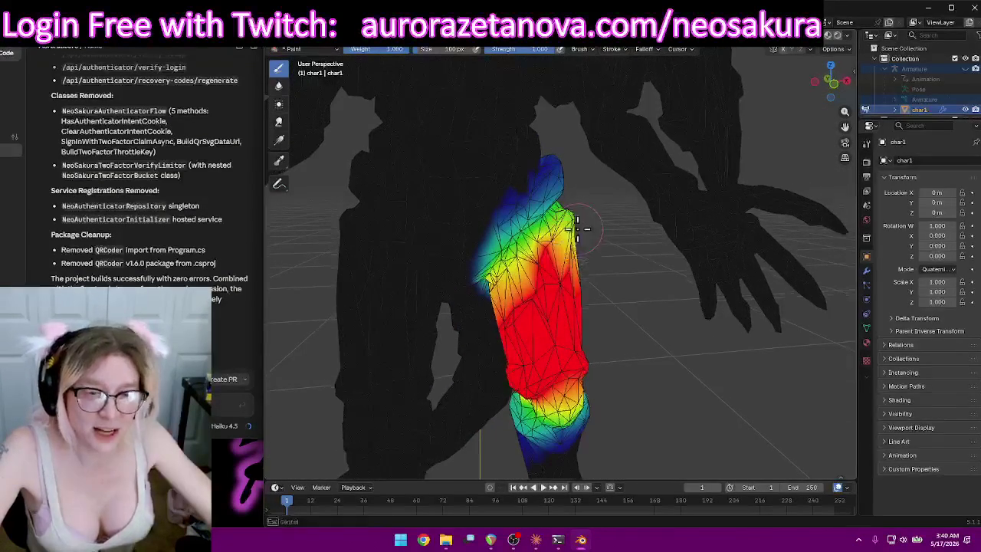
{"action": "mouse_move", "coordinate": [558, 286]}
{"action": "middle_mouse_down"}
{"action": "mouse_move", "coordinate": [606, 222]}
{"action": "mouse_move", "coordinate": [620, 239]}
{"action": "mouse_move", "coordinate": [744, 258]}
{"action": "mouse_move", "coordinate": [712, 286]}
{"action": "mouse_move", "coordinate": [762, 289]}
{"action": "mouse_move", "coordinate": [736, 253]}
{"action": "mouse_move", "coordinate": [635, 219]}
{"action": "mouse_move", "coordinate": [635, 241]}
{"action": "mouse_move", "coordinate": [646, 241]}
{"action": "middle_mouse_up"}
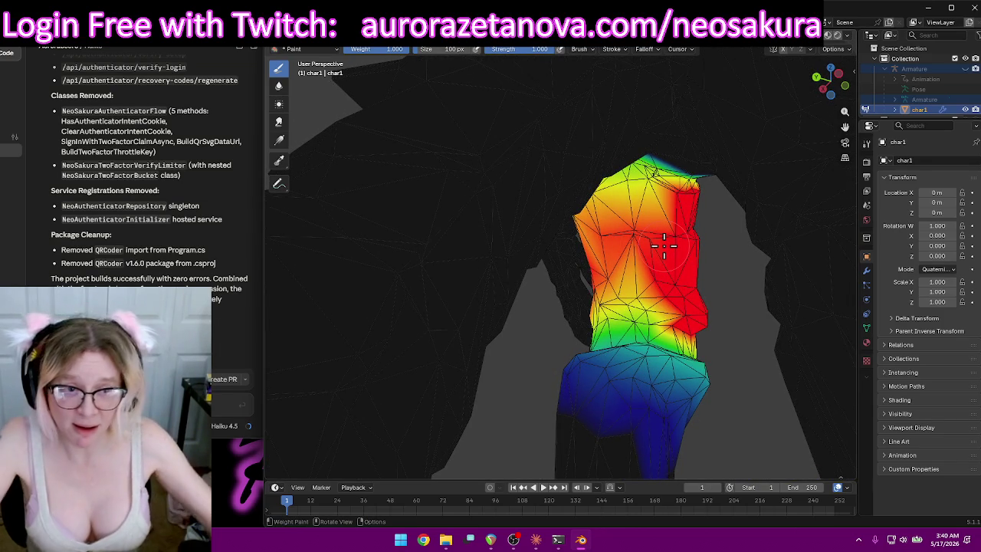
{"action": "left_click_drag", "start_coordinate": [649, 196], "coordinate": [652, 194]}
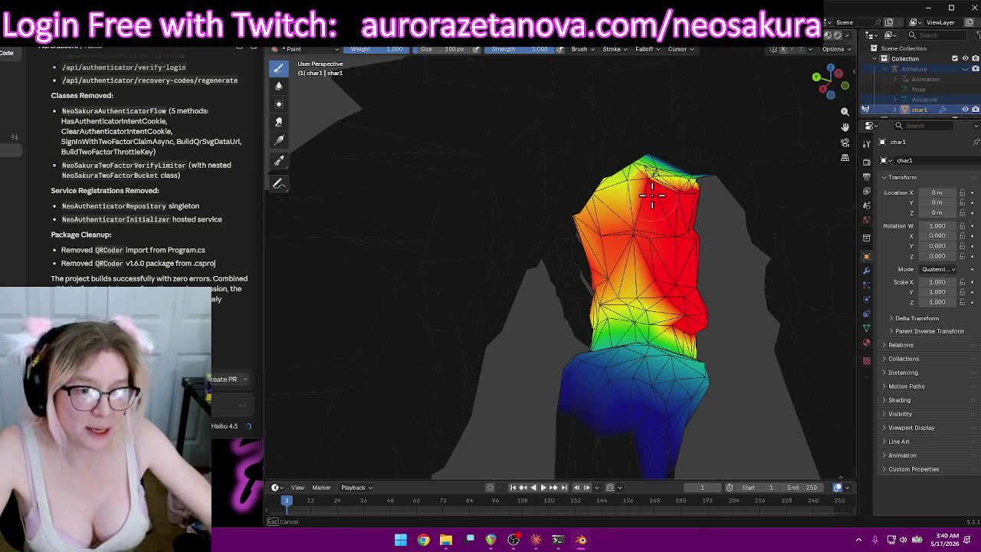
{"action": "mouse_move", "coordinate": [640, 244]}
{"action": "left_mouse_down"}
{"action": "mouse_move", "coordinate": [623, 292]}
{"action": "mouse_move", "coordinate": [661, 310]}
{"action": "mouse_move", "coordinate": [622, 302]}
{"action": "left_mouse_up"}
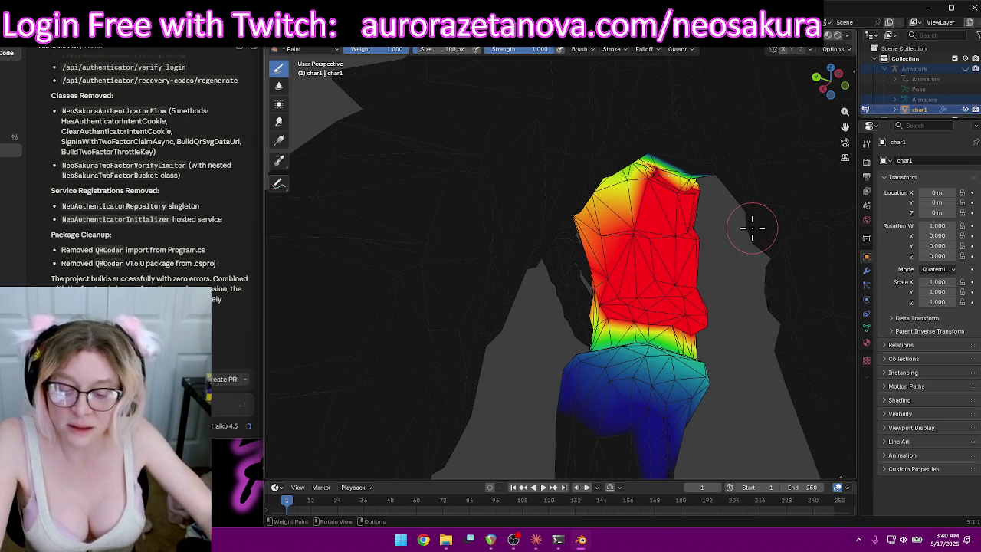
{"action": "mouse_move", "coordinate": [729, 233]}
{"action": "middle_mouse_down"}
{"action": "mouse_move", "coordinate": [712, 257]}
{"action": "mouse_move", "coordinate": [713, 227]}
{"action": "mouse_move", "coordinate": [738, 217]}
{"action": "mouse_move", "coordinate": [838, 226]}
{"action": "mouse_move", "coordinate": [832, 234]}
{"action": "middle_mouse_up"}
{"action": "left_click_drag", "start_coordinate": [438, 261], "coordinate": [567, 213]}
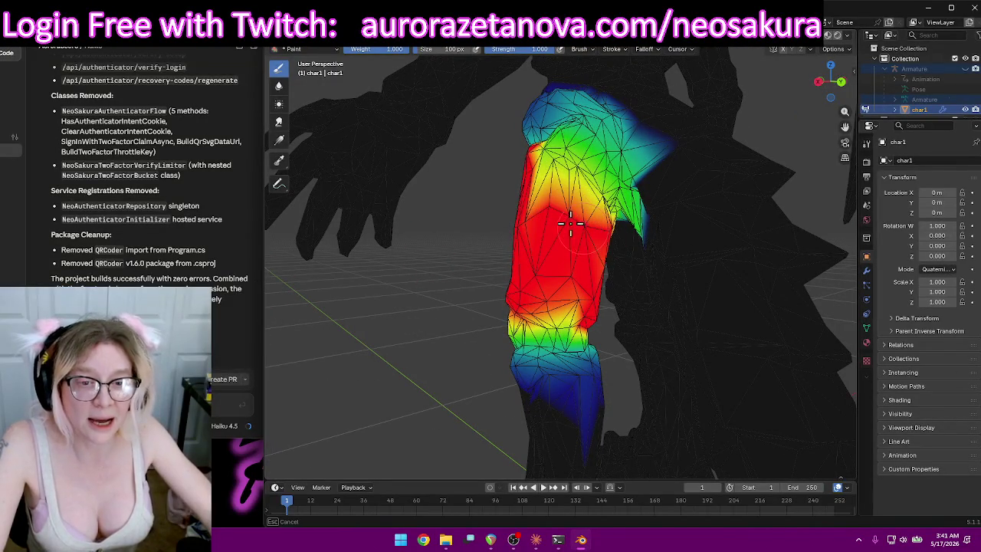
{"action": "middle_click_drag", "start_coordinate": [530, 209], "coordinate": [544, 178]}
{"action": "left_click_drag", "start_coordinate": [544, 178], "coordinate": [536, 165]}
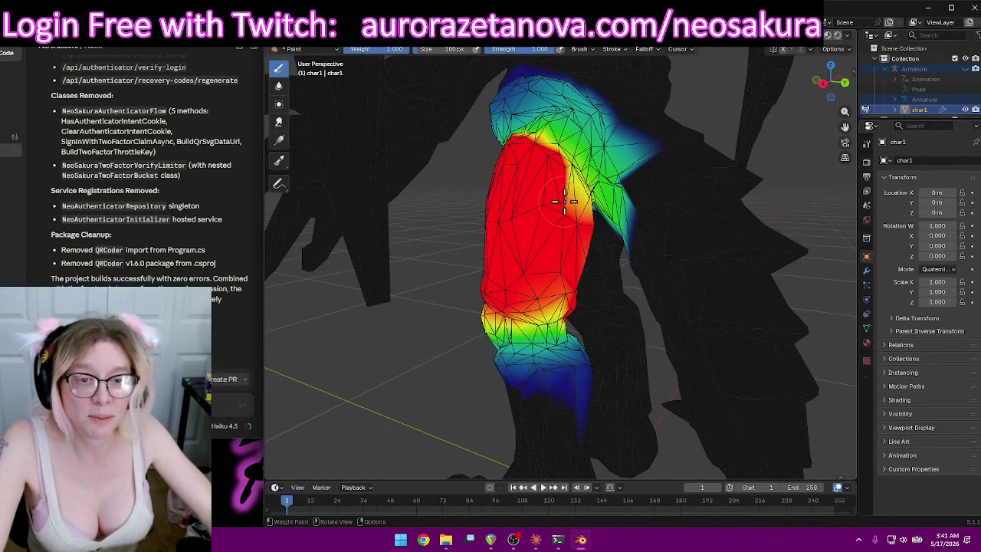
Fill the top of the thigh to full weight and soften its edges toward blue.
{"action": "middle_click_drag", "start_coordinate": [565, 198], "coordinate": [501, 213]}
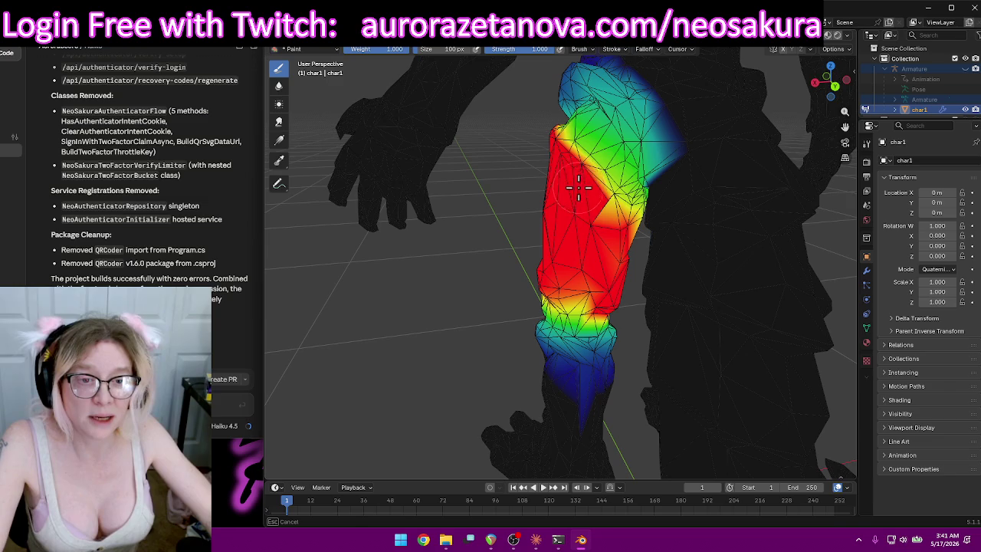
{"action": "mouse_move", "coordinate": [616, 230]}
{"action": "middle_mouse_down"}
{"action": "mouse_move", "coordinate": [437, 220]}
{"action": "mouse_move", "coordinate": [677, 209]}
{"action": "mouse_move", "coordinate": [697, 193]}
{"action": "mouse_move", "coordinate": [758, 188]}
{"action": "mouse_move", "coordinate": [735, 243]}
{"action": "middle_mouse_up"}
{"action": "mouse_move", "coordinate": [657, 205]}
{"action": "left_mouse_down"}
{"action": "mouse_move", "coordinate": [628, 202]}
{"action": "mouse_move", "coordinate": [636, 197]}
{"action": "left_mouse_up"}
{"action": "mouse_move", "coordinate": [636, 197]}
{"action": "middle_mouse_down"}
{"action": "mouse_move", "coordinate": [694, 219]}
{"action": "mouse_move", "coordinate": [714, 214]}
{"action": "mouse_move", "coordinate": [633, 269]}
{"action": "mouse_move", "coordinate": [603, 305]}
{"action": "middle_mouse_up"}
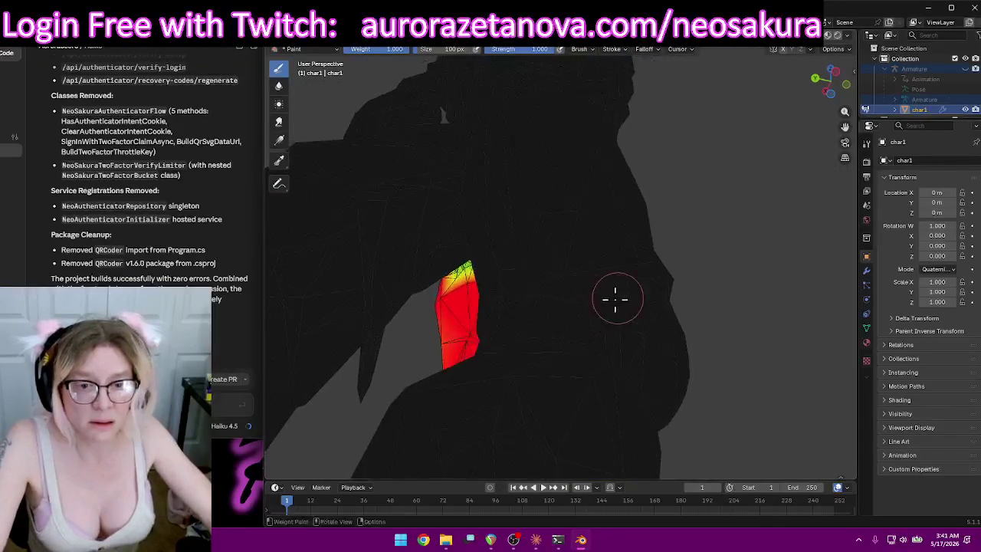
{"action": "scroll", "coordinate": [687, 263], "scroll_direction": "up", "scroll_amount": 5}
{"action": "mouse_move", "coordinate": [687, 263]}
{"action": "middle_mouse_down"}
{"action": "mouse_move", "coordinate": [657, 207]}
{"action": "mouse_move", "coordinate": [613, 189]}
{"action": "mouse_move", "coordinate": [500, 233]}
{"action": "middle_mouse_up"}
{"action": "left_click_drag", "start_coordinate": [412, 197], "coordinate": [462, 213]}
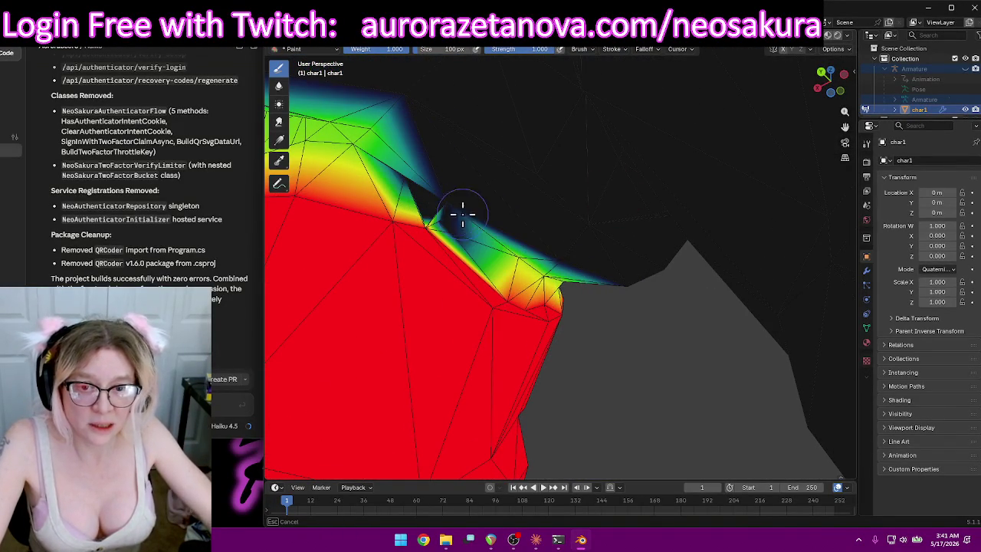
{"action": "mouse_move", "coordinate": [545, 272]}
{"action": "left_mouse_down"}
{"action": "mouse_move", "coordinate": [554, 241]}
{"action": "mouse_move", "coordinate": [529, 214]}
{"action": "left_mouse_up"}
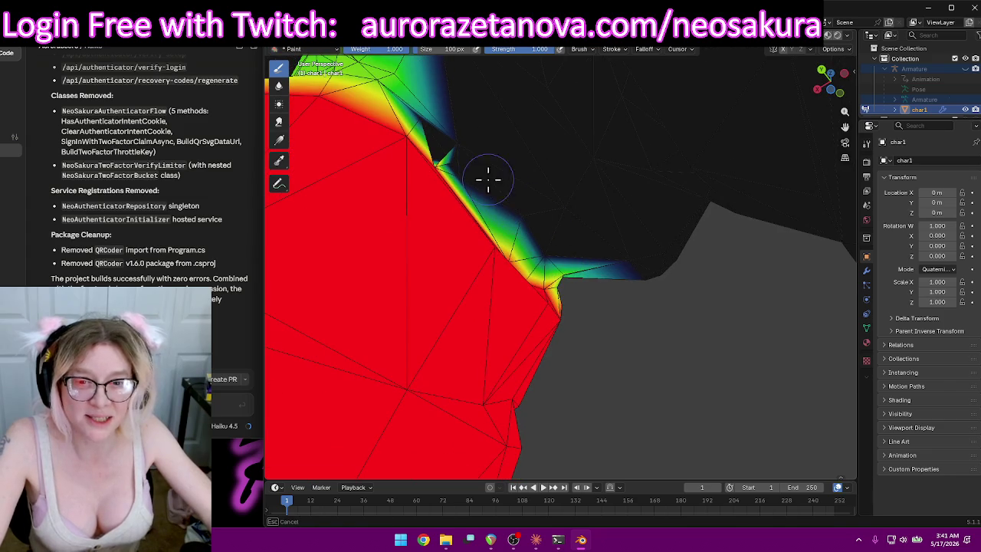
{"action": "left_click_drag", "start_coordinate": [450, 151], "coordinate": [478, 144]}
Zoom out and turn the view to face the whole character front-on.
{"action": "mouse_move", "coordinate": [583, 213]}
{"action": "middle_mouse_down"}
{"action": "mouse_move", "coordinate": [576, 204]}
{"action": "mouse_move", "coordinate": [502, 208]}
{"action": "mouse_move", "coordinate": [575, 280]}
{"action": "mouse_move", "coordinate": [514, 274]}
{"action": "mouse_move", "coordinate": [515, 296]}
{"action": "mouse_move", "coordinate": [653, 318]}
{"action": "mouse_move", "coordinate": [460, 292]}
{"action": "mouse_move", "coordinate": [466, 296]}
{"action": "mouse_move", "coordinate": [483, 245]}
{"action": "mouse_move", "coordinate": [388, 136]}
{"action": "mouse_move", "coordinate": [352, 146]}
{"action": "mouse_move", "coordinate": [313, 268]}
{"action": "mouse_move", "coordinate": [440, 299]}
{"action": "middle_mouse_up"}
{"action": "scroll", "coordinate": [635, 296], "scroll_direction": "down", "scroll_amount": 2}
{"action": "scroll", "coordinate": [646, 296], "scroll_direction": "down", "scroll_amount": 2}
{"action": "scroll", "coordinate": [620, 288], "scroll_direction": "down", "scroll_amount": 2}
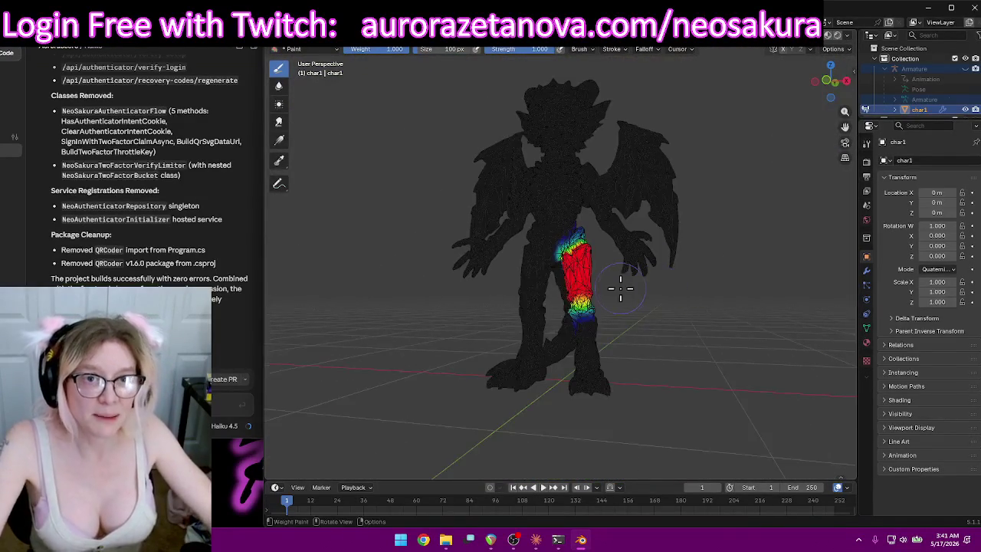
{"action": "middle_click_drag", "start_coordinate": [621, 288], "coordinate": [580, 153]}
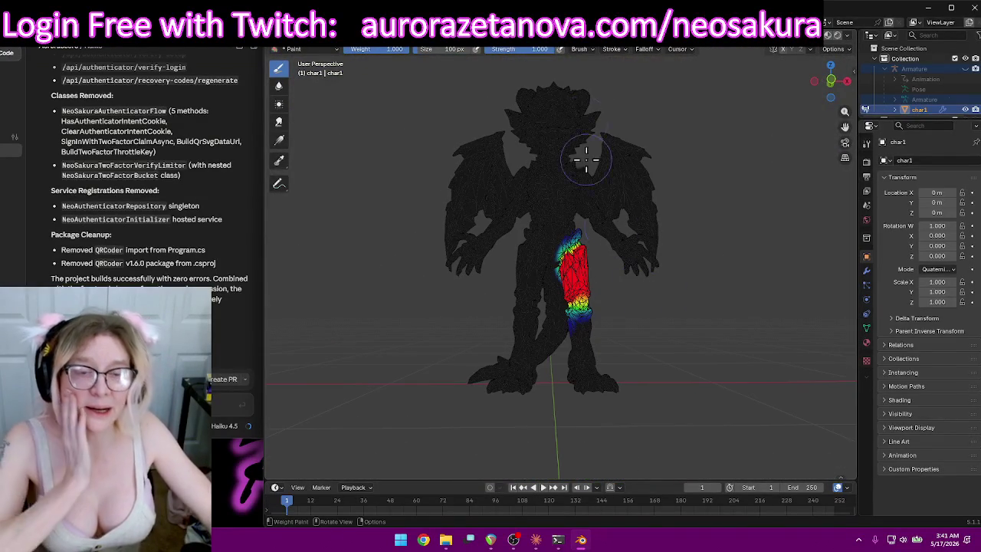
Make LeftLeg the active vertex group and orbit to inspect the shin weights.
{"action": "left_click", "coordinate": [568, 49]}
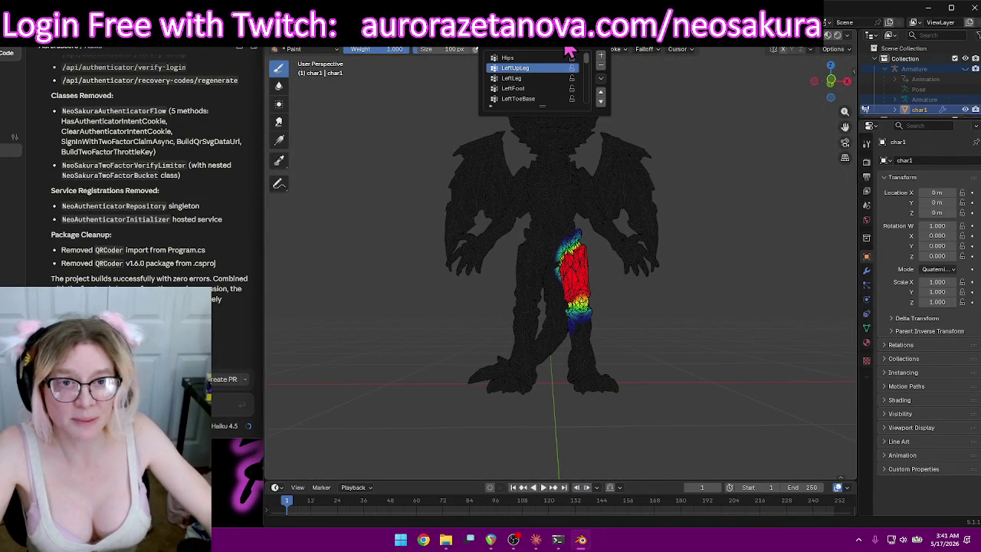
{"action": "left_click", "coordinate": [531, 78]}
{"action": "mouse_move", "coordinate": [682, 314]}
{"action": "middle_mouse_down"}
{"action": "mouse_move", "coordinate": [418, 322]}
{"action": "mouse_move", "coordinate": [480, 322]}
{"action": "middle_mouse_up"}
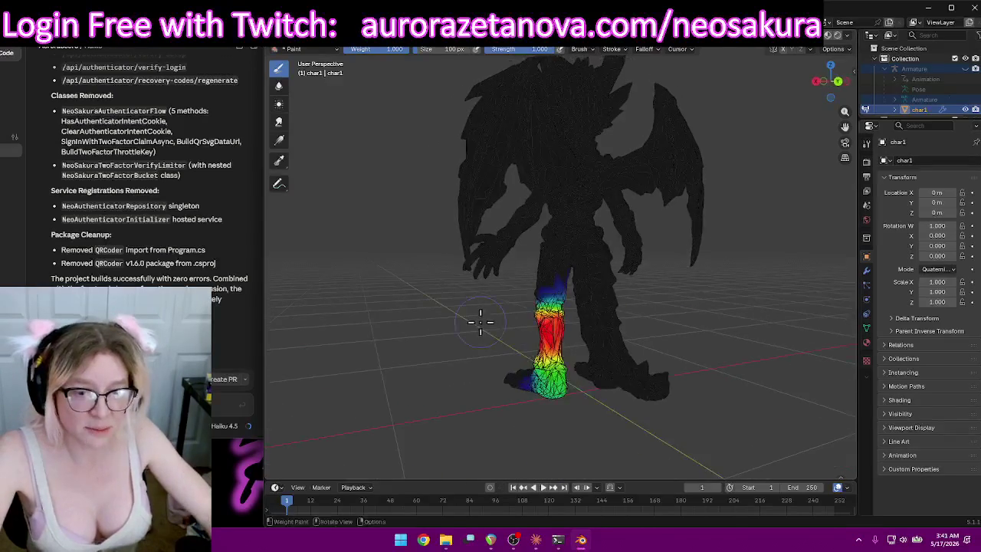
{"action": "mouse_move", "coordinate": [545, 338]}
{"action": "middle_mouse_down"}
{"action": "mouse_move", "coordinate": [526, 333]}
{"action": "mouse_move", "coordinate": [707, 333]}
{"action": "mouse_move", "coordinate": [596, 337]}
{"action": "mouse_move", "coordinate": [641, 346]}
{"action": "mouse_move", "coordinate": [606, 350]}
{"action": "mouse_move", "coordinate": [676, 351]}
{"action": "mouse_move", "coordinate": [782, 319]}
{"action": "middle_mouse_up"}
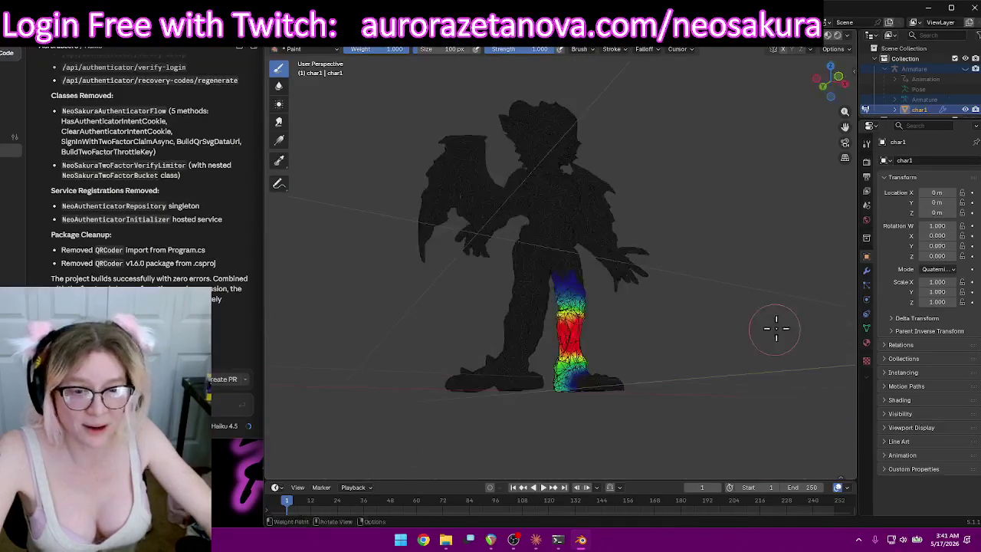
{"action": "left_click", "coordinate": [561, 48]}
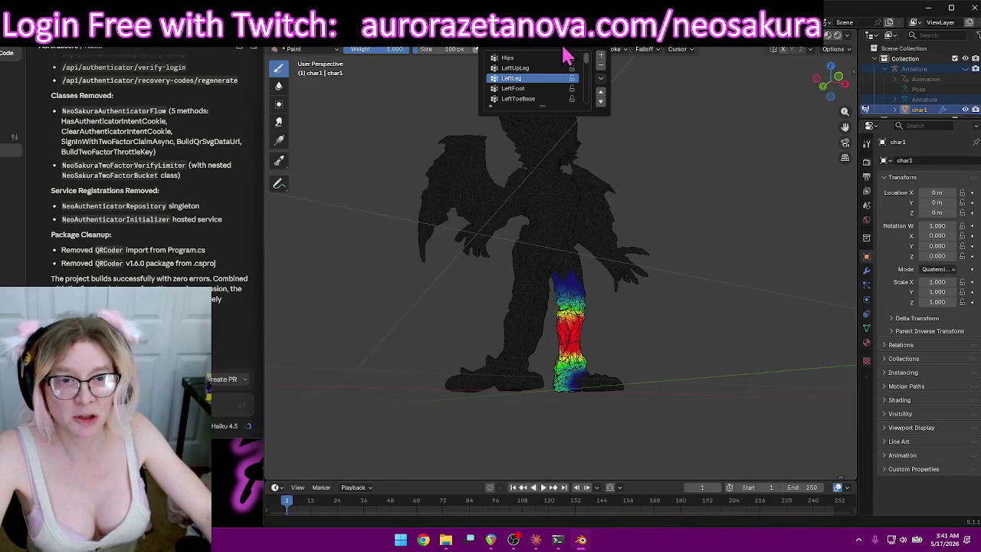
Make LeftFoot the active group and paint full weight over the top of the foot.
{"action": "left_click", "coordinate": [543, 89]}
{"action": "middle_click_drag", "start_coordinate": [663, 184], "coordinate": [668, 465]}
{"action": "scroll", "coordinate": [690, 333], "scroll_direction": "up", "scroll_amount": 3}
{"action": "scroll", "coordinate": [687, 311], "scroll_direction": "up", "scroll_amount": 3}
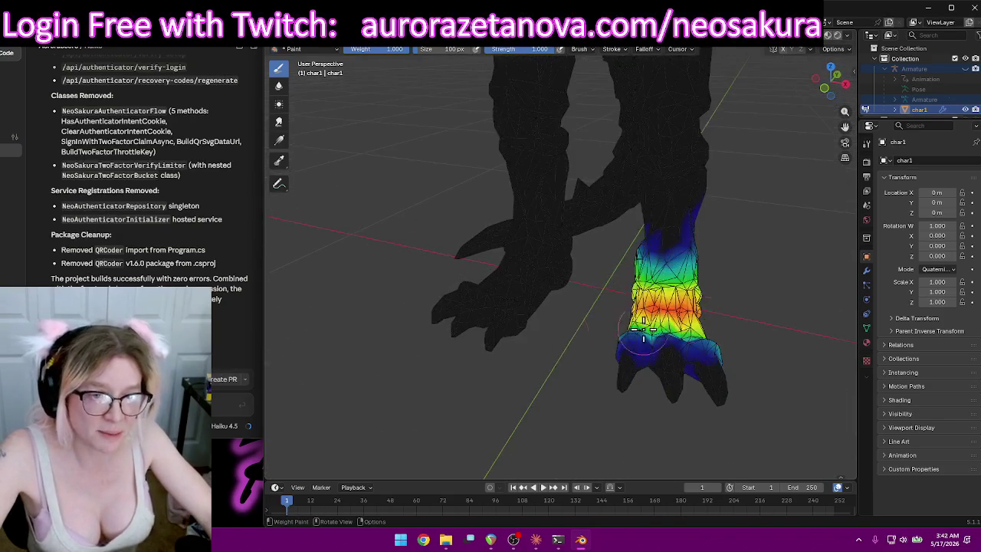
{"action": "middle_click_drag", "start_coordinate": [508, 329], "coordinate": [635, 228]}
{"action": "left_click_drag", "start_coordinate": [636, 227], "coordinate": [574, 257]}
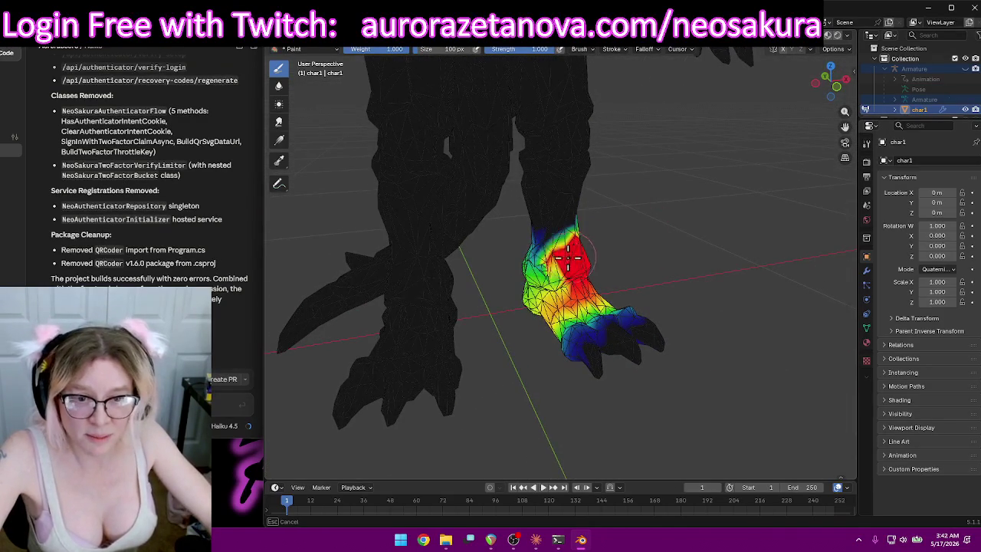
{"action": "mouse_move", "coordinate": [646, 268]}
{"action": "middle_mouse_down"}
{"action": "mouse_move", "coordinate": [587, 240]}
{"action": "mouse_move", "coordinate": [698, 323]}
{"action": "middle_mouse_up"}
{"action": "left_click_drag", "start_coordinate": [698, 322], "coordinate": [668, 325]}
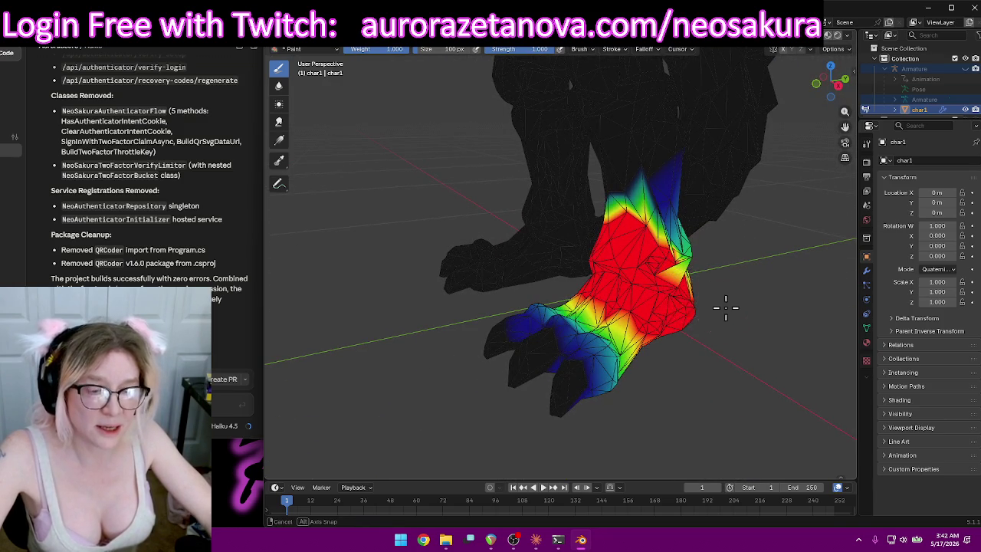
Paint weight 1.0 over the foot's side, heel, back and middle.
{"action": "middle_click_drag", "start_coordinate": [721, 307], "coordinate": [670, 348]}
{"action": "left_click_drag", "start_coordinate": [671, 349], "coordinate": [692, 338]}
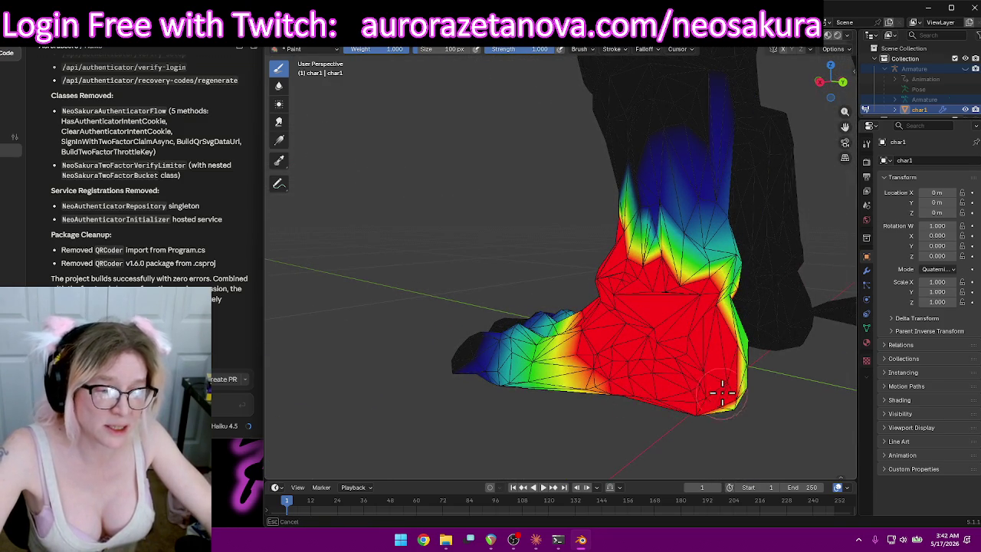
{"action": "middle_click_drag", "start_coordinate": [735, 416], "coordinate": [653, 322]}
{"action": "mouse_move", "coordinate": [606, 308]}
{"action": "left_mouse_down"}
{"action": "mouse_move", "coordinate": [684, 318]}
{"action": "mouse_move", "coordinate": [657, 329]}
{"action": "mouse_move", "coordinate": [678, 417]}
{"action": "mouse_move", "coordinate": [690, 328]}
{"action": "left_mouse_up"}
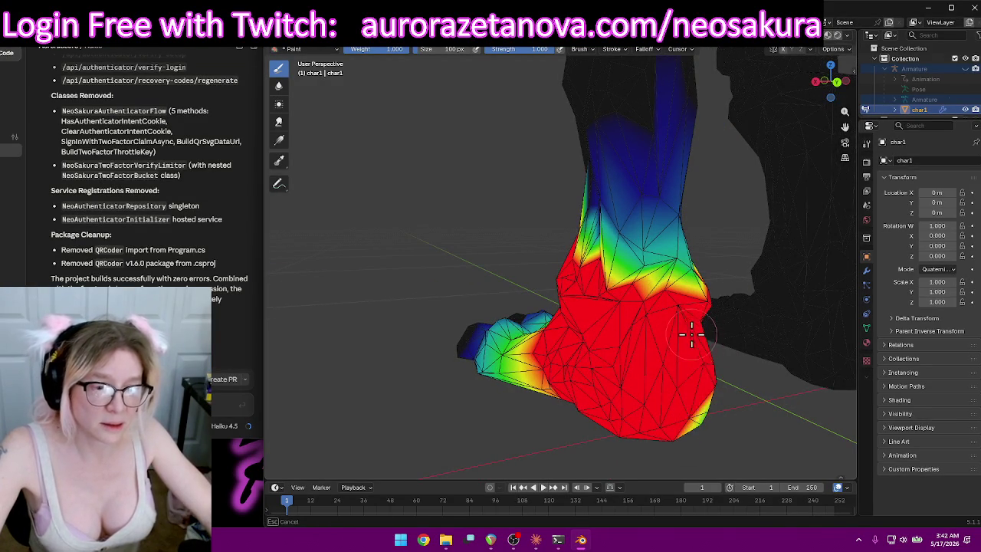
{"action": "middle_click_drag", "start_coordinate": [715, 414], "coordinate": [668, 317]}
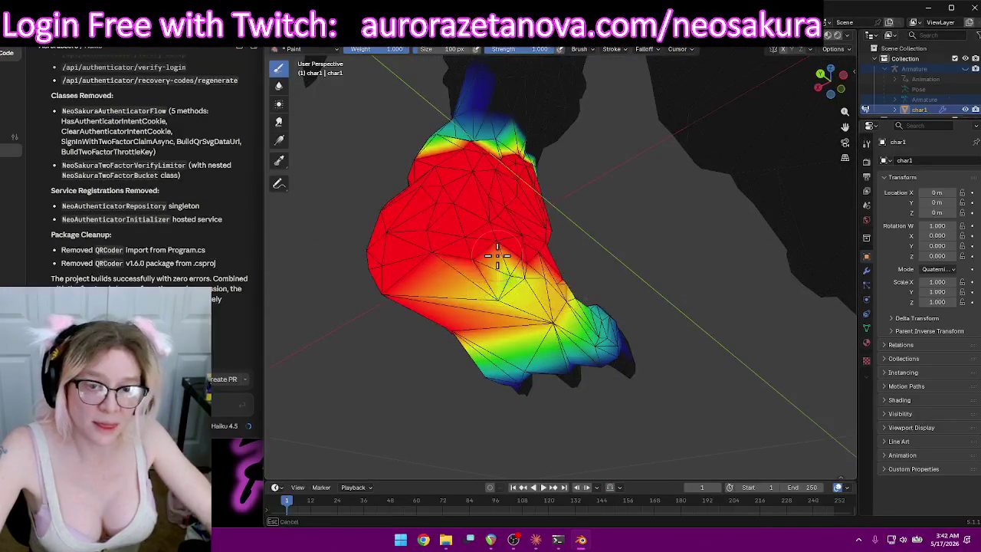
{"action": "left_click_drag", "start_coordinate": [360, 306], "coordinate": [545, 268]}
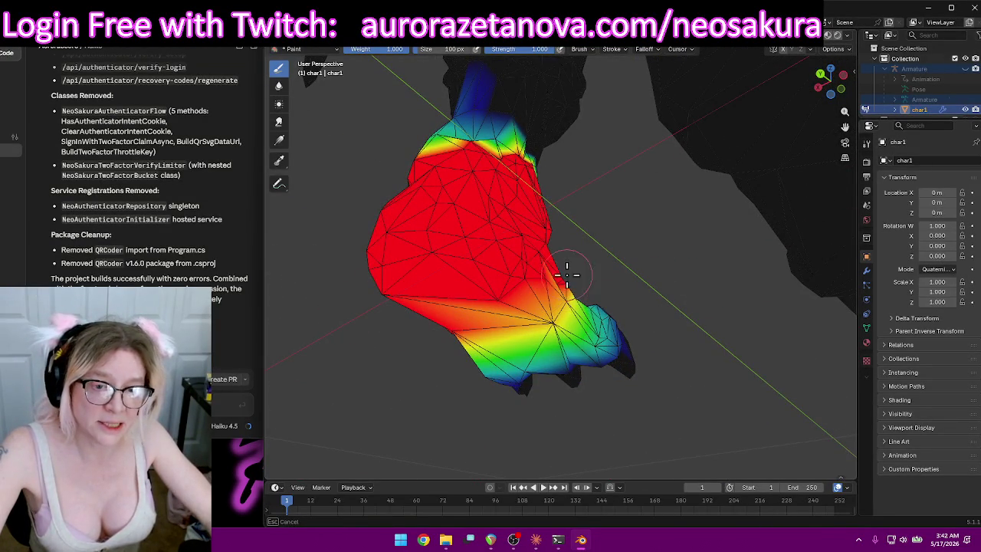
{"action": "mouse_move", "coordinate": [626, 268]}
{"action": "middle_mouse_down"}
{"action": "mouse_move", "coordinate": [537, 248]}
{"action": "mouse_move", "coordinate": [483, 284]}
{"action": "middle_mouse_up"}
{"action": "left_click_drag", "start_coordinate": [483, 284], "coordinate": [463, 293]}
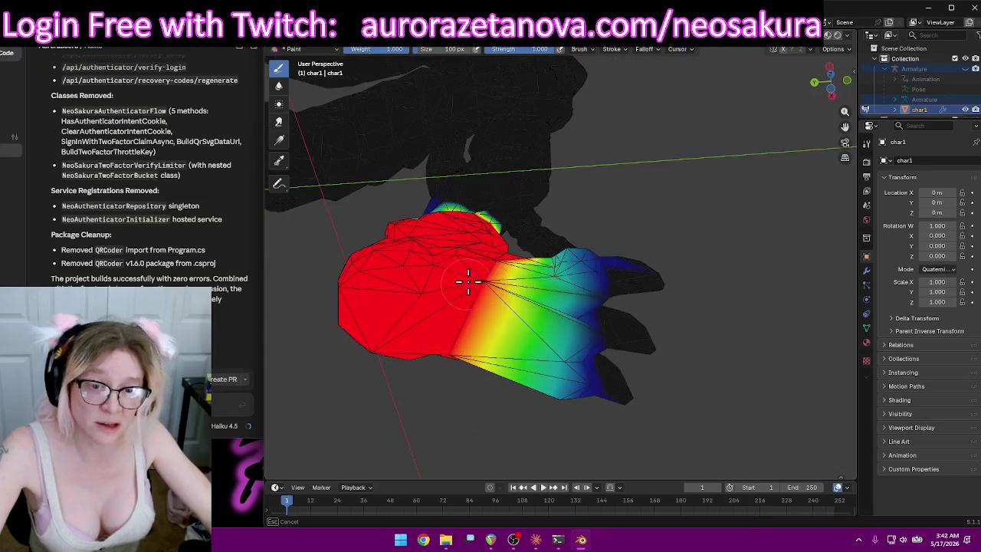
{"action": "mouse_move", "coordinate": [502, 280]}
{"action": "middle_mouse_down"}
{"action": "mouse_move", "coordinate": [499, 328]}
{"action": "mouse_move", "coordinate": [401, 394]}
{"action": "middle_mouse_up"}
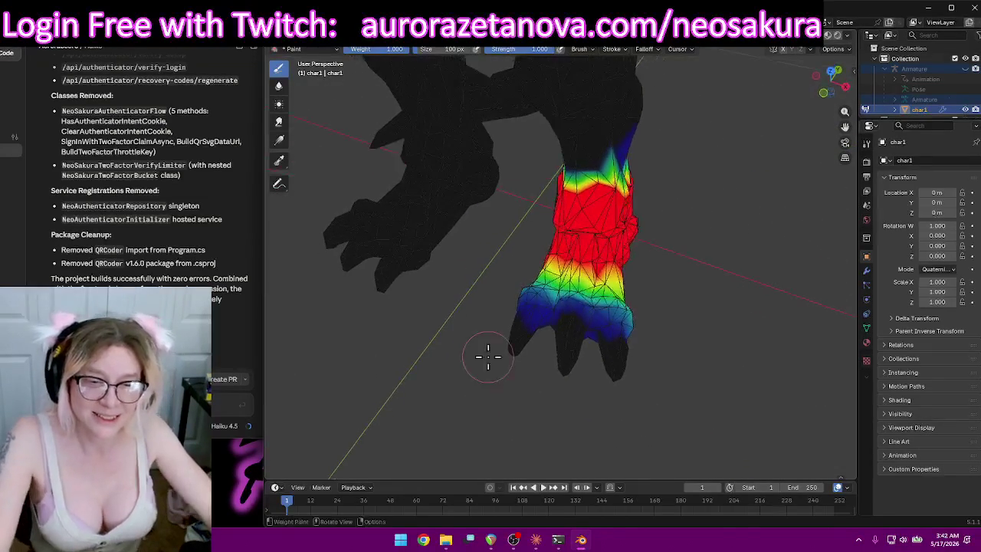
{"action": "left_click_drag", "start_coordinate": [543, 270], "coordinate": [586, 282]}
{"action": "middle_click_drag", "start_coordinate": [630, 287], "coordinate": [737, 307]}
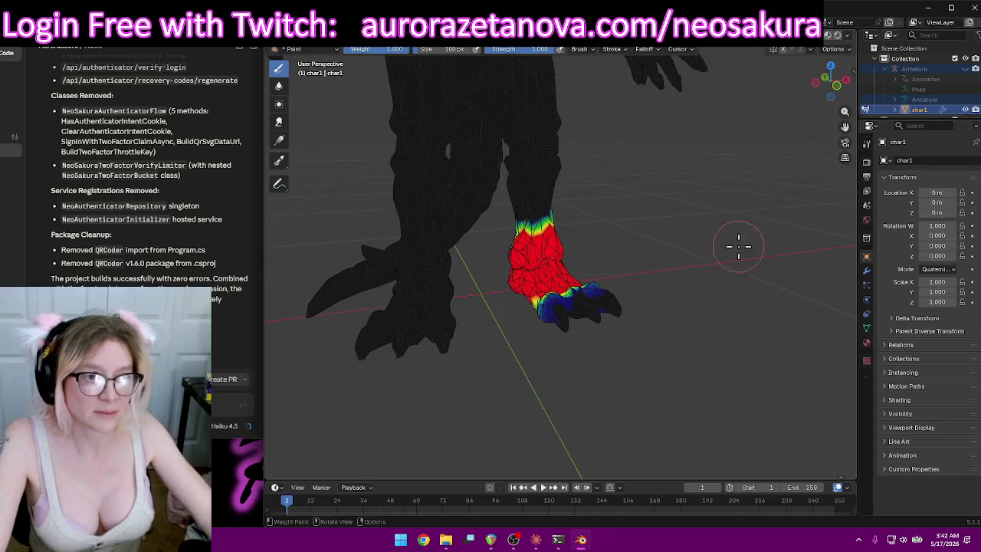
Make LeftToeBase the active vertex group and orbit back to a front view of the dragon.
{"action": "left_click", "coordinate": [557, 49]}
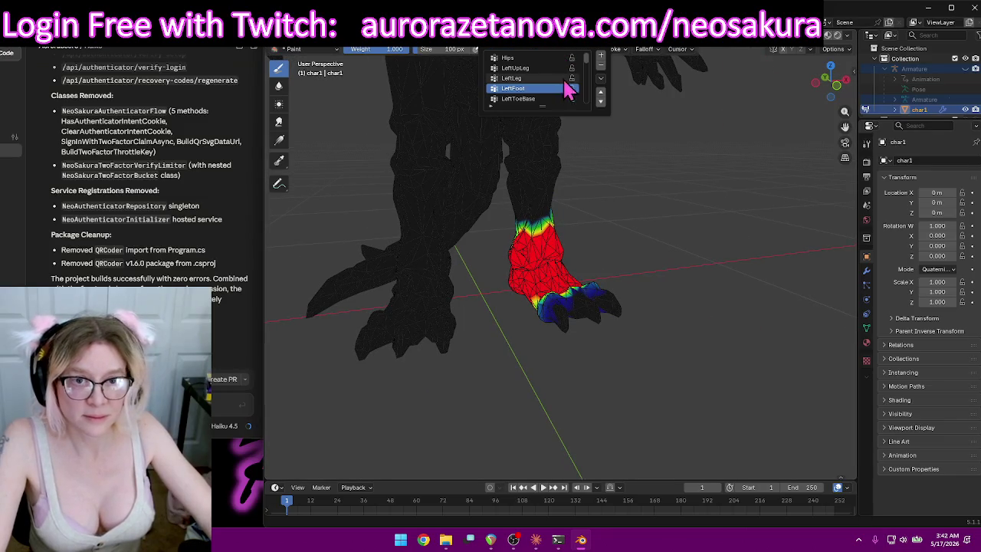
{"action": "left_click", "coordinate": [529, 99]}
{"action": "mouse_move", "coordinate": [604, 349]}
{"action": "middle_mouse_down"}
{"action": "mouse_move", "coordinate": [532, 158]}
{"action": "mouse_move", "coordinate": [690, 324]}
{"action": "mouse_move", "coordinate": [697, 237]}
{"action": "mouse_move", "coordinate": [624, 230]}
{"action": "mouse_move", "coordinate": [629, 276]}
{"action": "mouse_move", "coordinate": [657, 284]}
{"action": "mouse_move", "coordinate": [705, 160]}
{"action": "middle_mouse_up"}
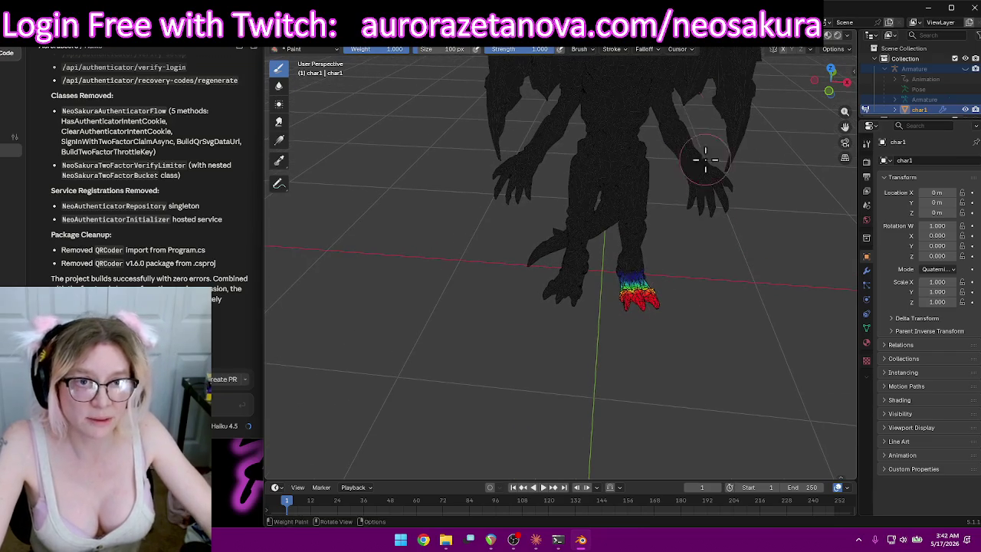
{"action": "left_click", "coordinate": [549, 48]}
Make RightUpLeg the active vertex group and orbit in close on the right thigh and hip.
{"action": "scroll", "coordinate": [550, 102], "scroll_direction": "down", "scroll_amount": 1}
{"action": "left_click", "coordinate": [526, 100]}
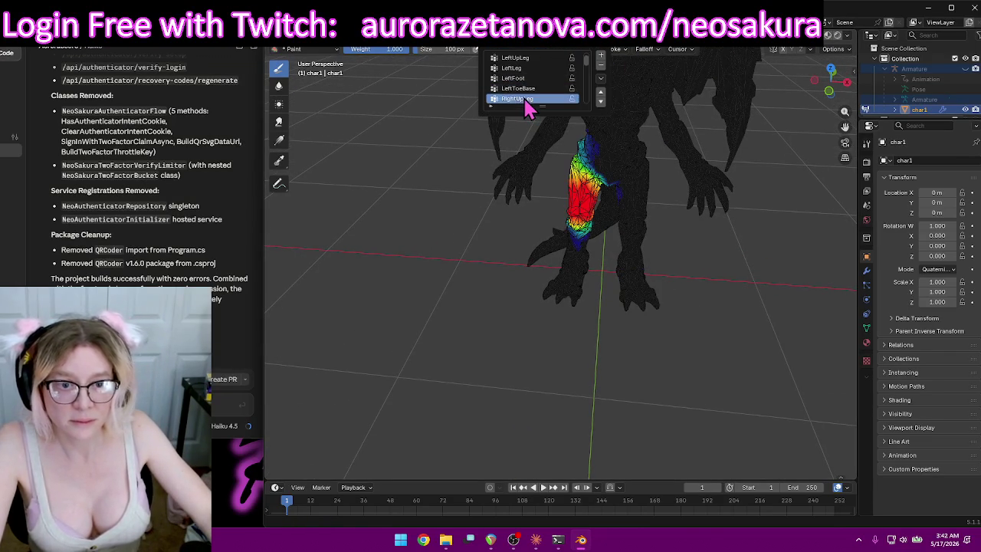
{"action": "middle_click_drag", "start_coordinate": [553, 345], "coordinate": [564, 281]}
{"action": "scroll", "coordinate": [695, 292], "scroll_direction": "up", "scroll_amount": 2}
{"action": "scroll", "coordinate": [701, 324], "scroll_direction": "up", "scroll_amount": 2}
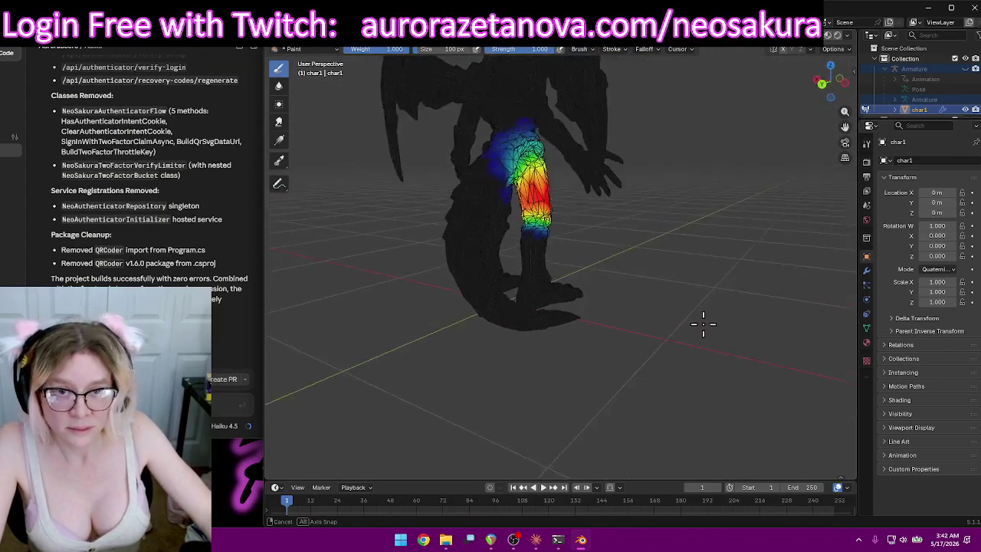
{"action": "middle_click_drag", "start_coordinate": [700, 324], "coordinate": [656, 276]}
{"action": "middle_click_drag", "start_coordinate": [610, 203], "coordinate": [711, 310]}
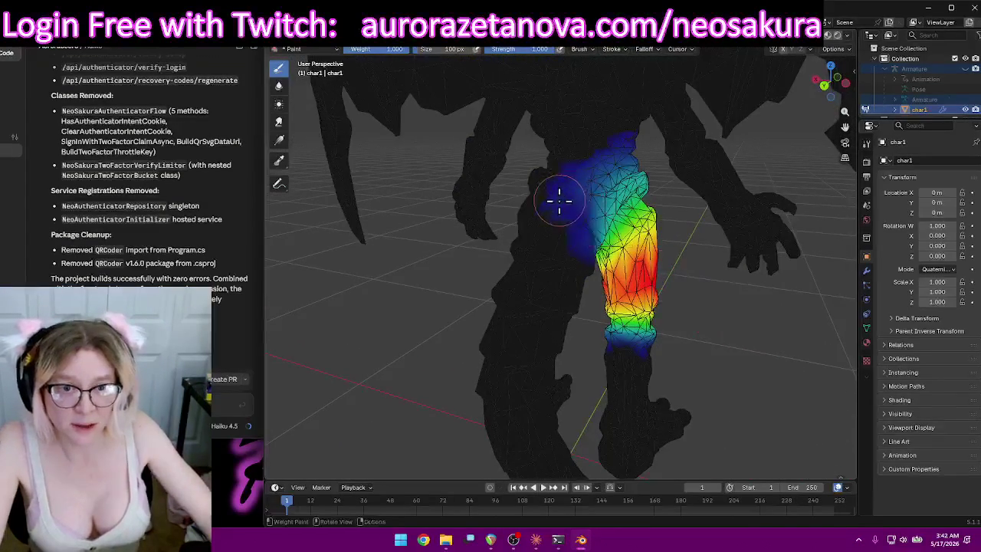
Paint near the hip, remove the stray weight patch, and lower weights along the lower-left edge.
{"action": "left_click_drag", "start_coordinate": [561, 198], "coordinate": [557, 208]}
{"action": "left_click_drag", "start_coordinate": [545, 242], "coordinate": [591, 153], "text": "ctrl"}
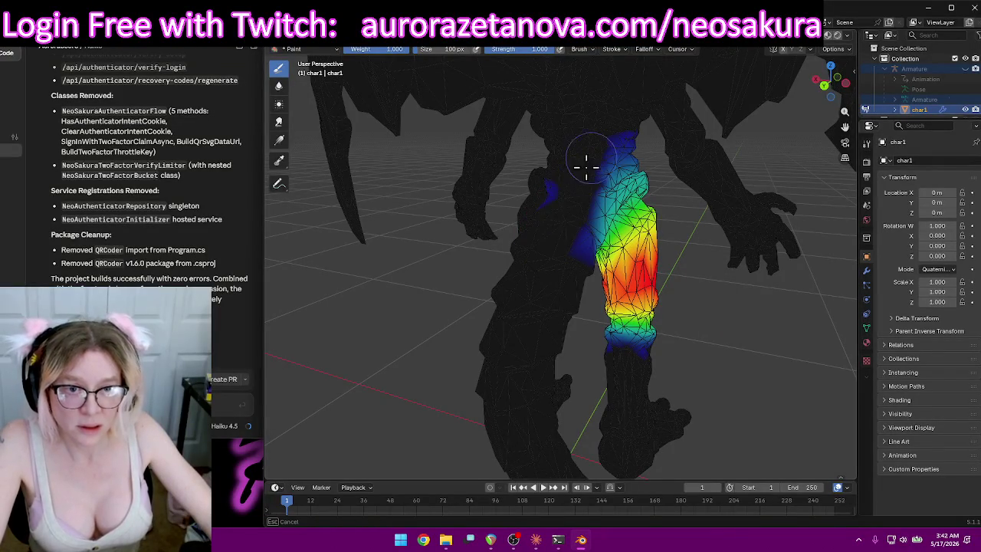
{"action": "mouse_move", "coordinate": [582, 150]}
{"action": "middle_mouse_down"}
{"action": "mouse_move", "coordinate": [648, 105]}
{"action": "mouse_move", "coordinate": [639, 73]}
{"action": "middle_mouse_up"}
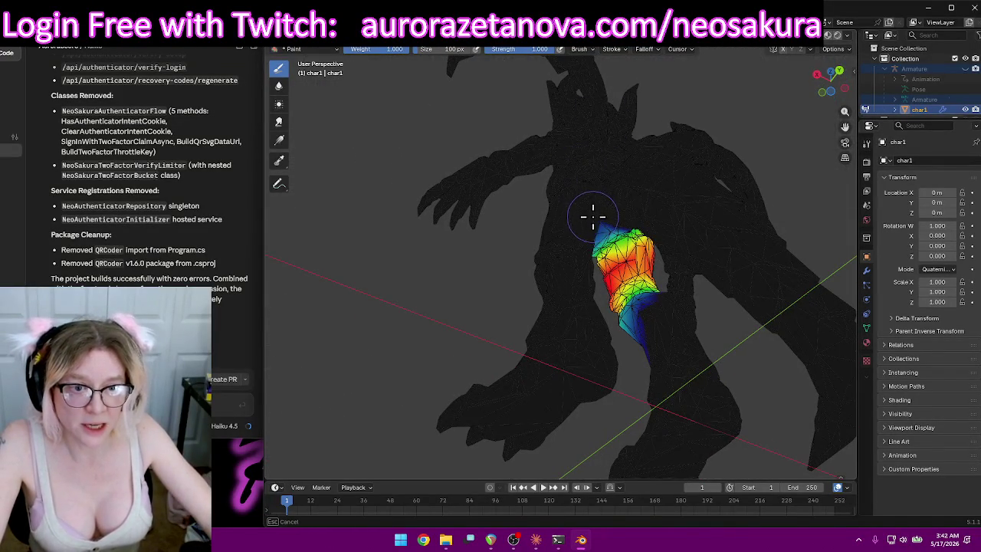
{"action": "mouse_move", "coordinate": [592, 217]}
{"action": "middle_mouse_down"}
{"action": "mouse_move", "coordinate": [580, 158]}
{"action": "mouse_move", "coordinate": [622, 235]}
{"action": "middle_mouse_up"}
{"action": "left_click_drag", "start_coordinate": [621, 236], "coordinate": [549, 125], "text": "ctrl"}
{"action": "mouse_move", "coordinate": [598, 266]}
{"action": "middle_mouse_down"}
{"action": "mouse_move", "coordinate": [580, 309]}
{"action": "mouse_move", "coordinate": [574, 204]}
{"action": "mouse_move", "coordinate": [514, 212]}
{"action": "middle_mouse_up"}
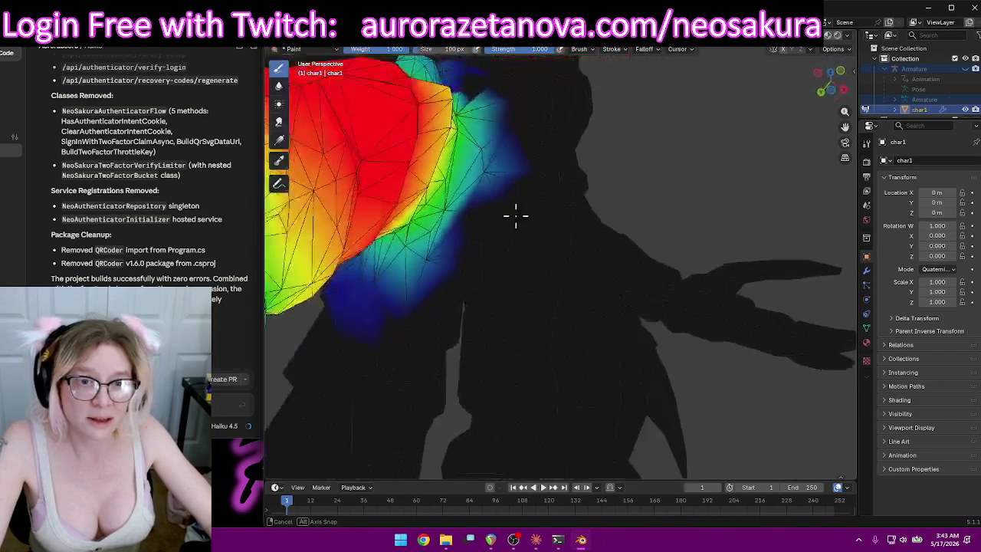
Increase weight on the back and middle of the right thigh.
{"action": "mouse_move", "coordinate": [519, 161]}
{"action": "middle_mouse_down"}
{"action": "mouse_move", "coordinate": [539, 167]}
{"action": "mouse_move", "coordinate": [576, 149]}
{"action": "mouse_move", "coordinate": [457, 223]}
{"action": "middle_mouse_up"}
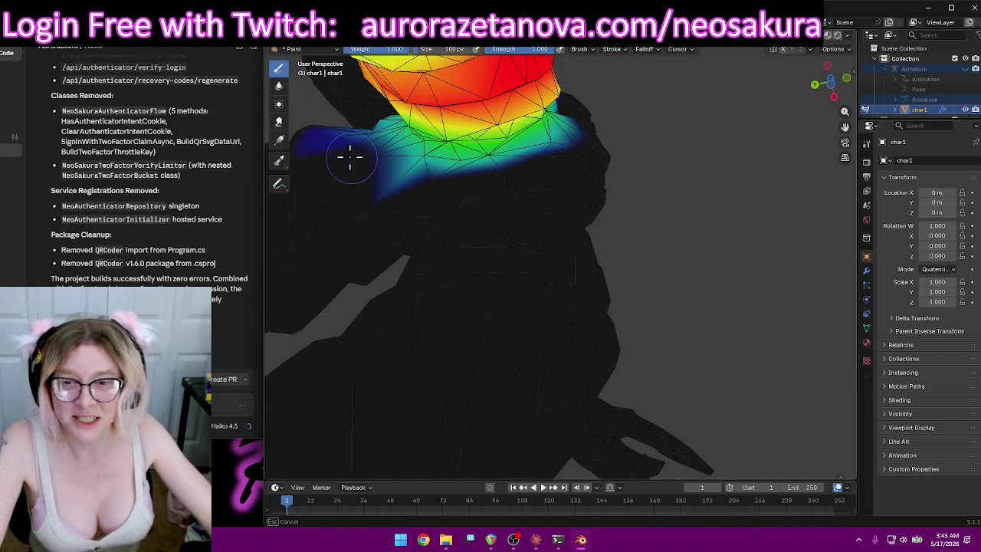
{"action": "mouse_move", "coordinate": [363, 175]}
{"action": "middle_mouse_down"}
{"action": "mouse_move", "coordinate": [422, 221]}
{"action": "mouse_move", "coordinate": [377, 192]}
{"action": "mouse_move", "coordinate": [462, 236]}
{"action": "mouse_move", "coordinate": [422, 324]}
{"action": "middle_mouse_up"}
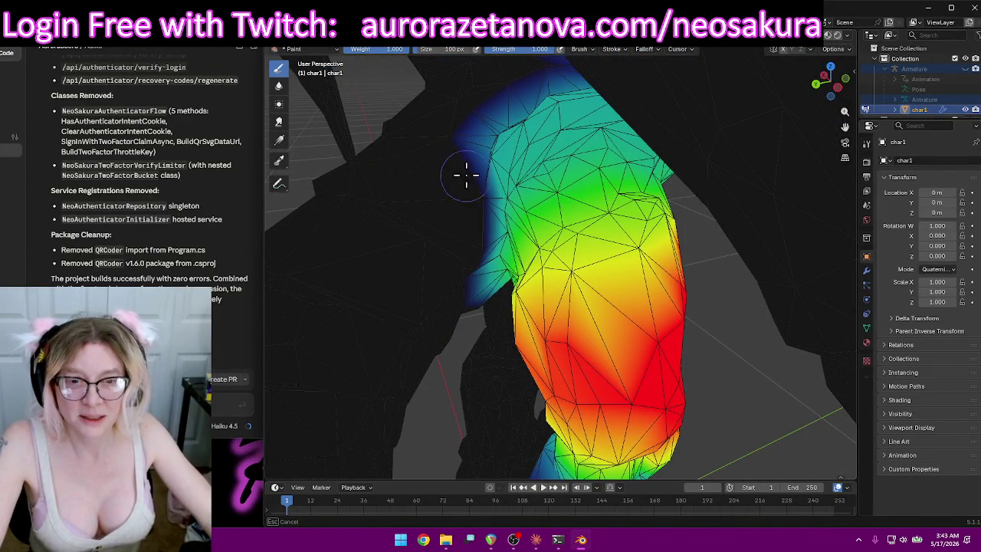
{"action": "mouse_move", "coordinate": [501, 98]}
{"action": "middle_mouse_down"}
{"action": "mouse_move", "coordinate": [556, 92]}
{"action": "mouse_move", "coordinate": [567, 202]}
{"action": "mouse_move", "coordinate": [610, 220]}
{"action": "mouse_move", "coordinate": [635, 256]}
{"action": "mouse_move", "coordinate": [595, 322]}
{"action": "mouse_move", "coordinate": [591, 263]}
{"action": "mouse_move", "coordinate": [498, 281]}
{"action": "mouse_move", "coordinate": [499, 320]}
{"action": "mouse_move", "coordinate": [460, 350]}
{"action": "mouse_move", "coordinate": [565, 295]}
{"action": "mouse_move", "coordinate": [508, 291]}
{"action": "mouse_move", "coordinate": [640, 288]}
{"action": "mouse_move", "coordinate": [694, 269]}
{"action": "mouse_move", "coordinate": [719, 278]}
{"action": "middle_mouse_up"}
{"action": "left_click_drag", "start_coordinate": [657, 229], "coordinate": [707, 245]}
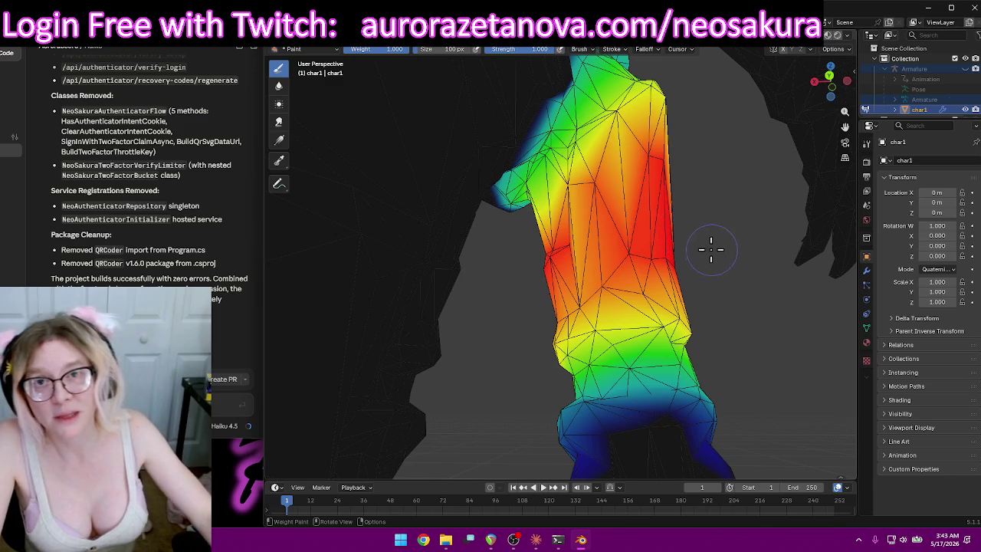
{"action": "left_click_drag", "start_coordinate": [636, 253], "coordinate": [630, 249]}
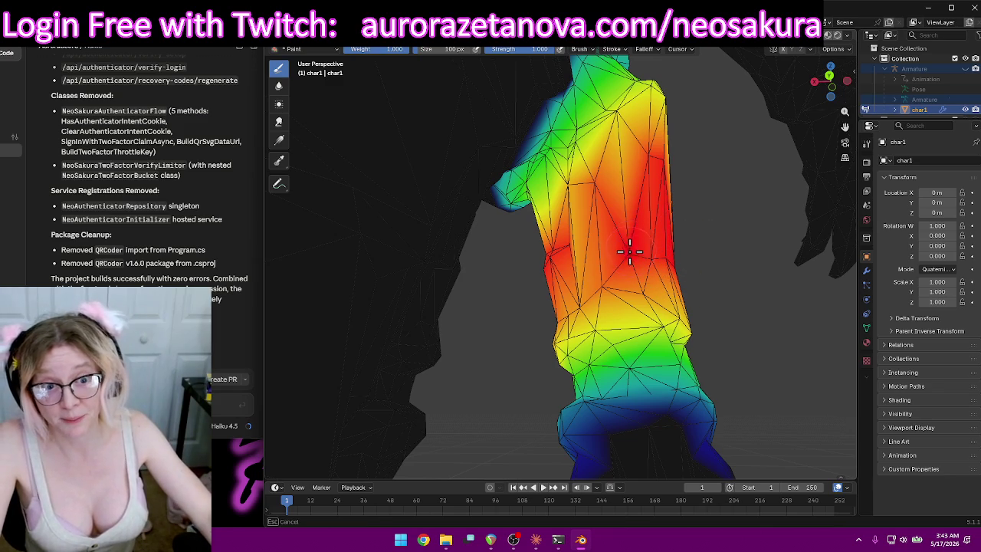
{"action": "left_click_drag", "start_coordinate": [610, 198], "coordinate": [610, 198]}
{"action": "mouse_move", "coordinate": [610, 197]}
{"action": "middle_mouse_down"}
{"action": "mouse_move", "coordinate": [565, 179]}
{"action": "mouse_move", "coordinate": [616, 208]}
{"action": "mouse_move", "coordinate": [645, 209]}
{"action": "middle_mouse_up"}
Paint full 1.000 weight over the upper leg from several sides, deepening the edges.
{"action": "left_click_drag", "start_coordinate": [669, 194], "coordinate": [774, 207]}
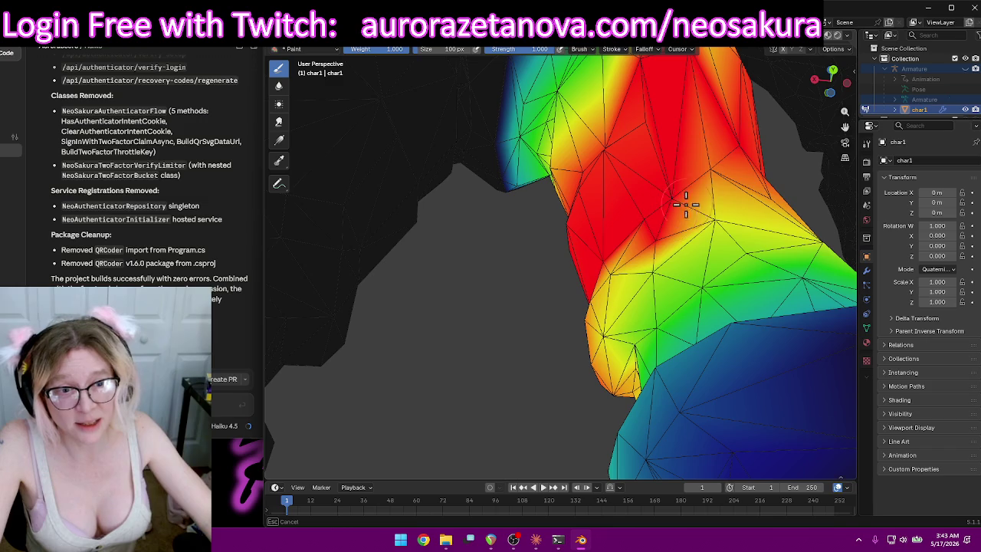
{"action": "mouse_move", "coordinate": [774, 207]}
{"action": "middle_mouse_down"}
{"action": "mouse_move", "coordinate": [744, 213]}
{"action": "mouse_move", "coordinate": [771, 212]}
{"action": "middle_mouse_up"}
{"action": "mouse_move", "coordinate": [718, 306]}
{"action": "left_mouse_down"}
{"action": "mouse_move", "coordinate": [591, 360]}
{"action": "mouse_move", "coordinate": [782, 296]}
{"action": "mouse_move", "coordinate": [806, 306]}
{"action": "left_mouse_up"}
{"action": "mouse_move", "coordinate": [774, 279]}
{"action": "middle_mouse_down"}
{"action": "mouse_move", "coordinate": [744, 241]}
{"action": "mouse_move", "coordinate": [696, 230]}
{"action": "mouse_move", "coordinate": [698, 253]}
{"action": "mouse_move", "coordinate": [648, 324]}
{"action": "middle_mouse_up"}
{"action": "mouse_move", "coordinate": [649, 324]}
{"action": "left_mouse_down"}
{"action": "mouse_move", "coordinate": [653, 344]}
{"action": "mouse_move", "coordinate": [697, 332]}
{"action": "mouse_move", "coordinate": [652, 214]}
{"action": "left_mouse_up"}
{"action": "mouse_move", "coordinate": [604, 228]}
{"action": "middle_mouse_down"}
{"action": "mouse_move", "coordinate": [651, 256]}
{"action": "mouse_move", "coordinate": [585, 324]}
{"action": "middle_mouse_up"}
{"action": "left_click_drag", "start_coordinate": [585, 324], "coordinate": [536, 333]}
{"action": "left_click_drag", "start_coordinate": [555, 192], "coordinate": [613, 244]}
{"action": "left_click_drag", "start_coordinate": [633, 308], "coordinate": [635, 306]}
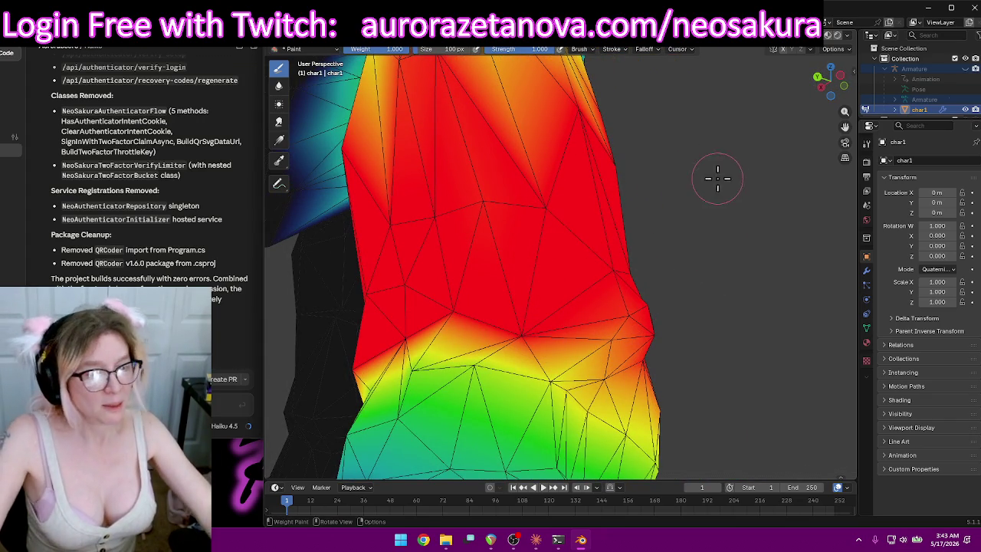
Cover the remaining yellow patches on the thigh with red and check coverage all around.
{"action": "mouse_move", "coordinate": [711, 180]}
{"action": "middle_mouse_down"}
{"action": "mouse_move", "coordinate": [723, 182]}
{"action": "mouse_move", "coordinate": [754, 263]}
{"action": "mouse_move", "coordinate": [745, 251]}
{"action": "mouse_move", "coordinate": [683, 237]}
{"action": "middle_mouse_up"}
{"action": "left_click_drag", "start_coordinate": [640, 222], "coordinate": [587, 266]}
{"action": "mouse_move", "coordinate": [608, 227]}
{"action": "left_mouse_down"}
{"action": "mouse_move", "coordinate": [596, 223]}
{"action": "mouse_move", "coordinate": [641, 205]}
{"action": "left_mouse_up"}
{"action": "middle_click_drag", "start_coordinate": [643, 209], "coordinate": [518, 258]}
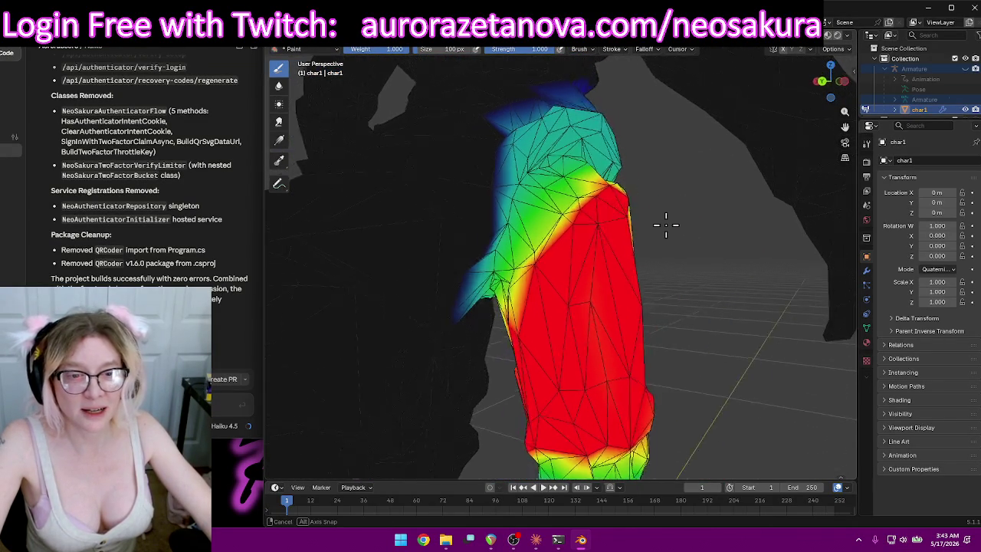
{"action": "mouse_move", "coordinate": [530, 304]}
{"action": "left_mouse_down"}
{"action": "mouse_move", "coordinate": [483, 233]}
{"action": "mouse_move", "coordinate": [535, 278]}
{"action": "left_mouse_up"}
{"action": "left_click_drag", "start_coordinate": [510, 240], "coordinate": [526, 248]}
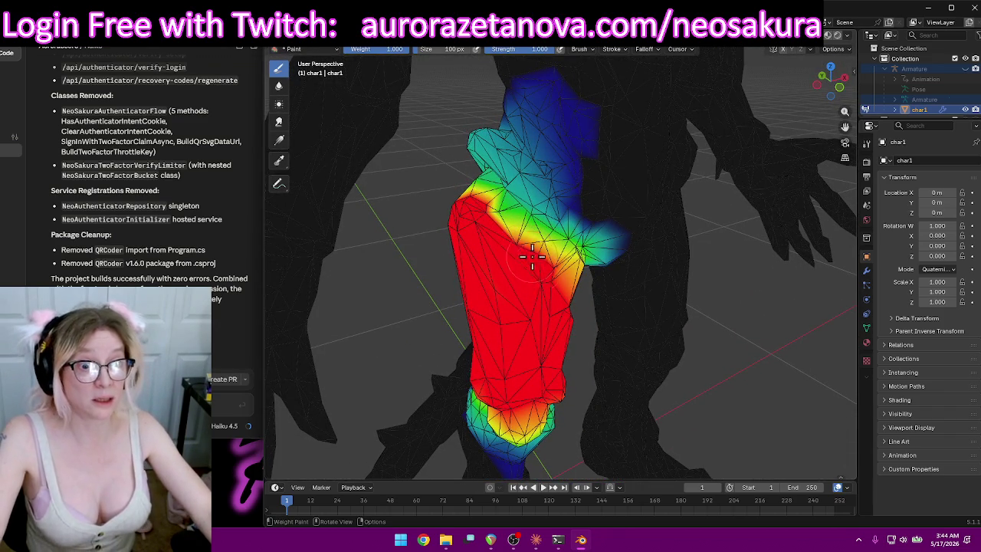
{"action": "mouse_move", "coordinate": [740, 372]}
{"action": "middle_mouse_down"}
{"action": "mouse_move", "coordinate": [751, 337]}
{"action": "mouse_move", "coordinate": [707, 317]}
{"action": "middle_mouse_up"}
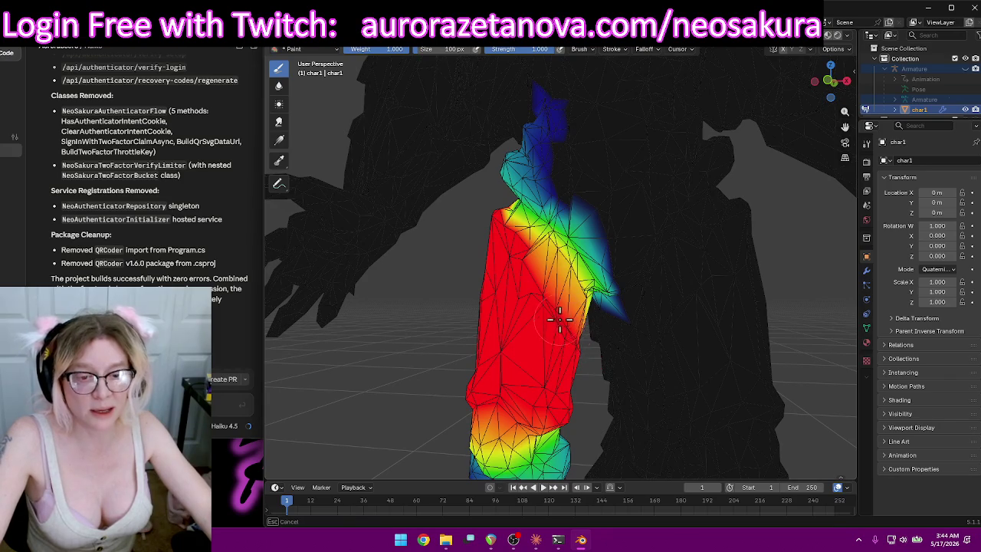
{"action": "mouse_move", "coordinate": [621, 376]}
{"action": "middle_mouse_down"}
{"action": "mouse_move", "coordinate": [606, 372]}
{"action": "mouse_move", "coordinate": [557, 309]}
{"action": "mouse_move", "coordinate": [582, 314]}
{"action": "mouse_move", "coordinate": [603, 373]}
{"action": "middle_mouse_up"}
{"action": "scroll", "coordinate": [583, 375], "scroll_direction": "down", "scroll_amount": 2}
{"action": "scroll", "coordinate": [652, 368], "scroll_direction": "down", "scroll_amount": 2}
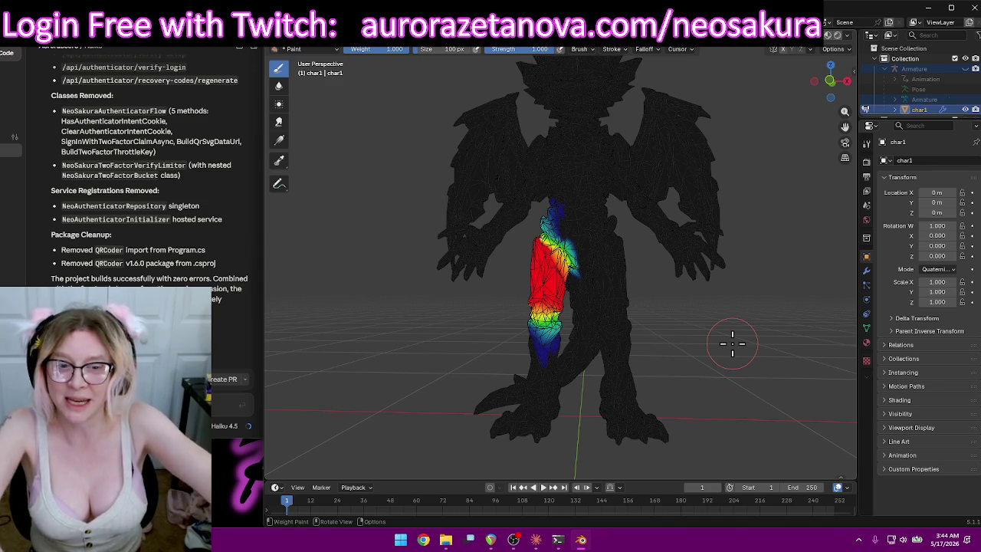
Inspect the RightUpLeg weights around the right knee, then pull back to the lower body.
{"action": "mouse_move", "coordinate": [774, 358]}
{"action": "middle_mouse_down"}
{"action": "mouse_move", "coordinate": [668, 335]}
{"action": "mouse_move", "coordinate": [693, 360]}
{"action": "mouse_move", "coordinate": [716, 314]}
{"action": "mouse_move", "coordinate": [641, 300]}
{"action": "mouse_move", "coordinate": [754, 285]}
{"action": "mouse_move", "coordinate": [725, 304]}
{"action": "mouse_move", "coordinate": [694, 299]}
{"action": "middle_mouse_up"}
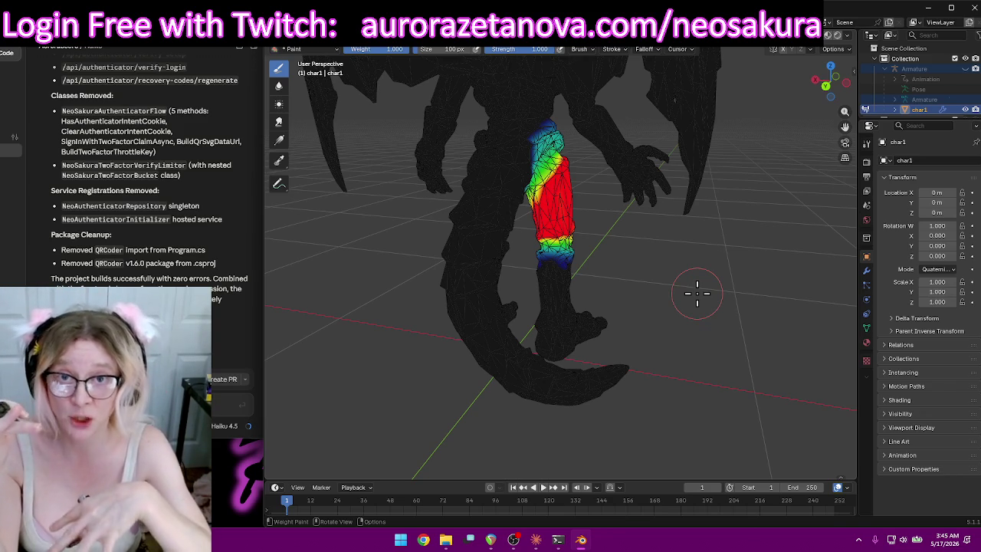
{"action": "mouse_move", "coordinate": [772, 283]}
{"action": "middle_mouse_down"}
{"action": "mouse_move", "coordinate": [517, 262]}
{"action": "mouse_move", "coordinate": [551, 328]}
{"action": "middle_mouse_up"}
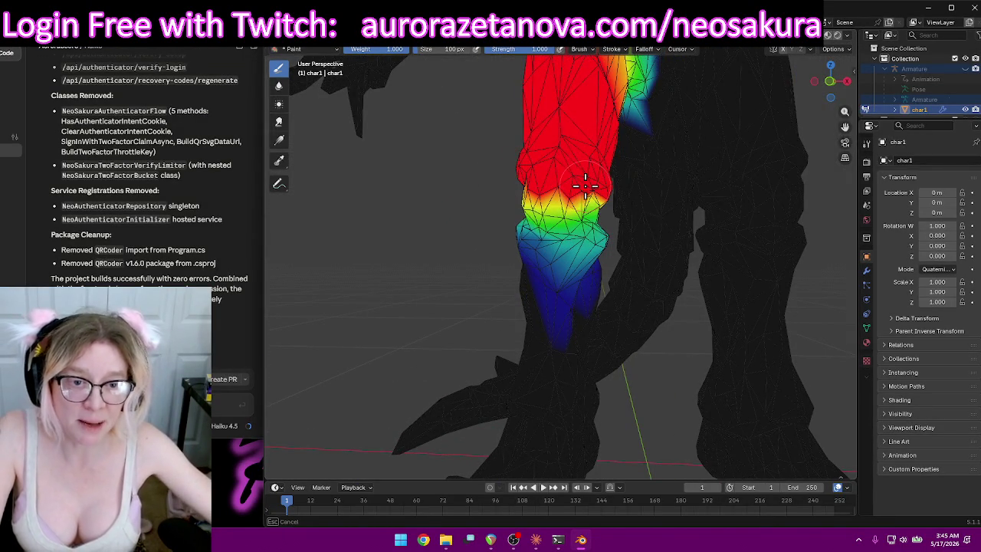
{"action": "middle_click_drag", "start_coordinate": [585, 185], "coordinate": [555, 184]}
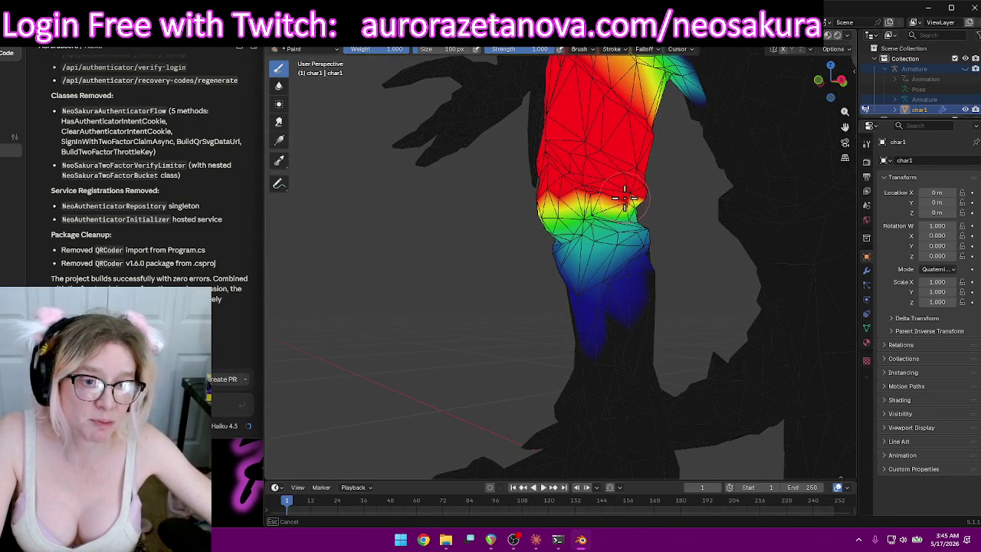
{"action": "middle_click_drag", "start_coordinate": [529, 211], "coordinate": [688, 211]}
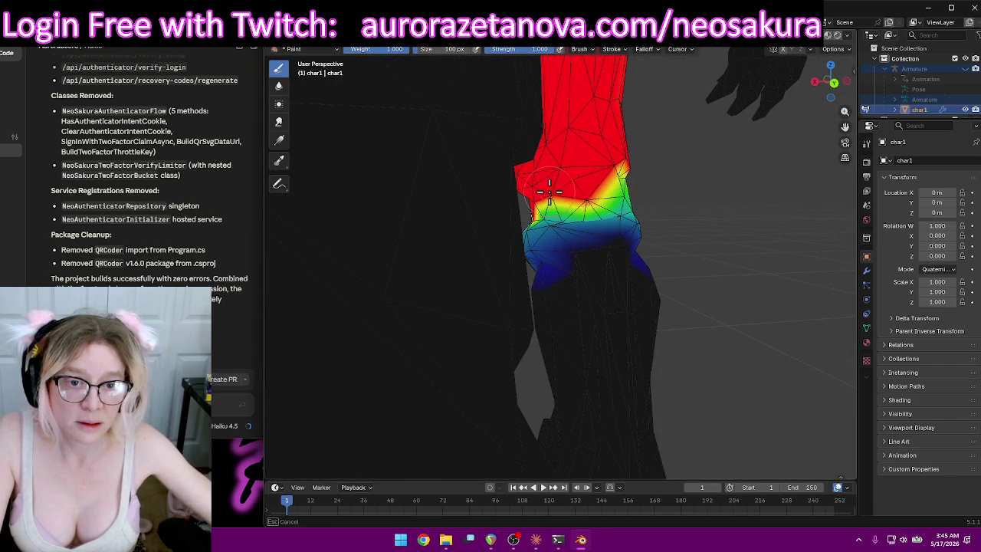
{"action": "middle_click_drag", "start_coordinate": [637, 179], "coordinate": [550, 193]}
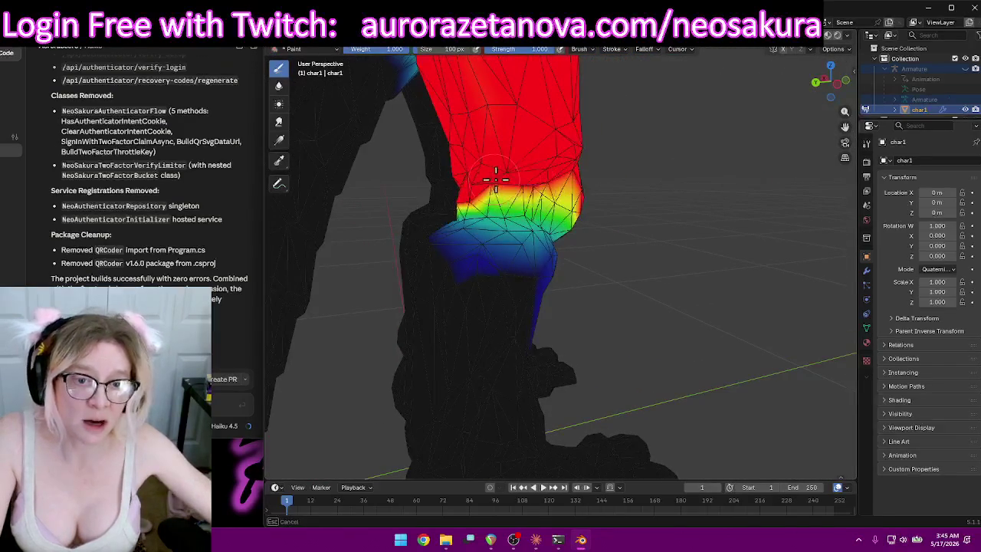
{"action": "mouse_move", "coordinate": [651, 212]}
{"action": "middle_mouse_down"}
{"action": "mouse_move", "coordinate": [730, 251]}
{"action": "mouse_move", "coordinate": [744, 236]}
{"action": "mouse_move", "coordinate": [641, 235]}
{"action": "mouse_move", "coordinate": [665, 273]}
{"action": "mouse_move", "coordinate": [467, 289]}
{"action": "mouse_move", "coordinate": [641, 274]}
{"action": "mouse_move", "coordinate": [574, 291]}
{"action": "mouse_move", "coordinate": [585, 284]}
{"action": "middle_mouse_up"}
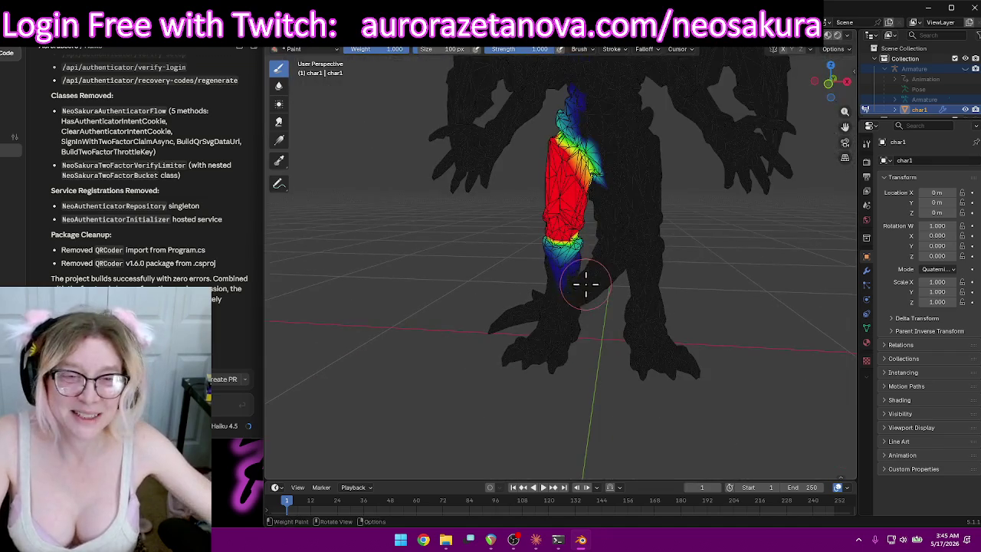
{"action": "left_click", "coordinate": [571, 49]}
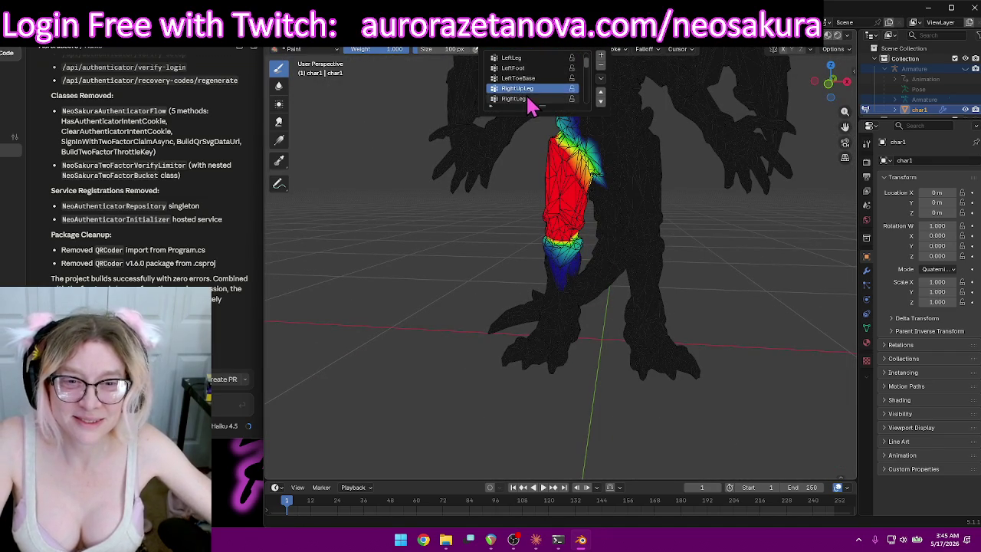
Check the RightLeg weights, then make RightFoot the active vertex group with a low side view.
{"action": "left_click", "coordinate": [524, 99]}
{"action": "mouse_move", "coordinate": [720, 322]}
{"action": "middle_mouse_down"}
{"action": "mouse_move", "coordinate": [835, 295]}
{"action": "mouse_move", "coordinate": [511, 263]}
{"action": "mouse_move", "coordinate": [655, 247]}
{"action": "mouse_move", "coordinate": [723, 309]}
{"action": "middle_mouse_up"}
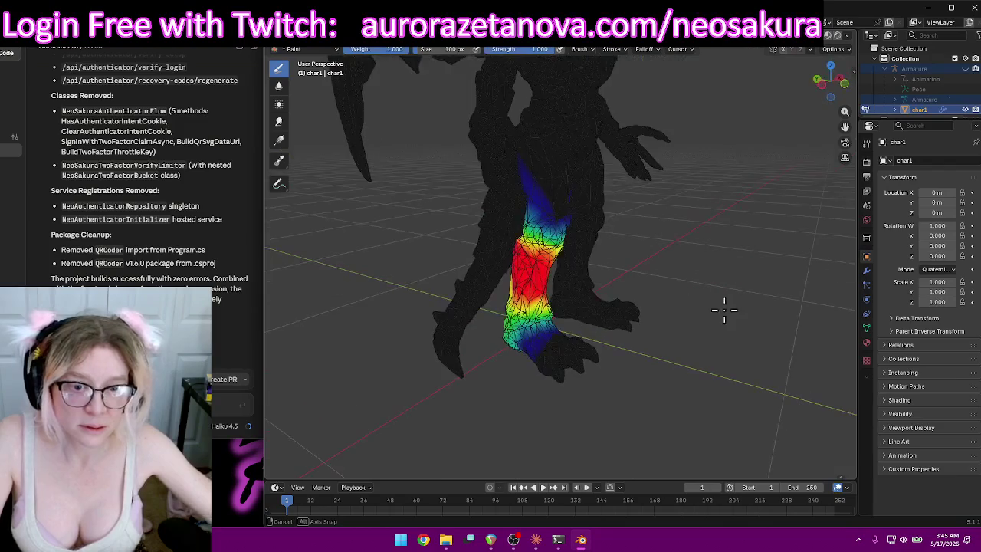
{"action": "left_click", "coordinate": [559, 49]}
{"action": "left_click", "coordinate": [531, 98]}
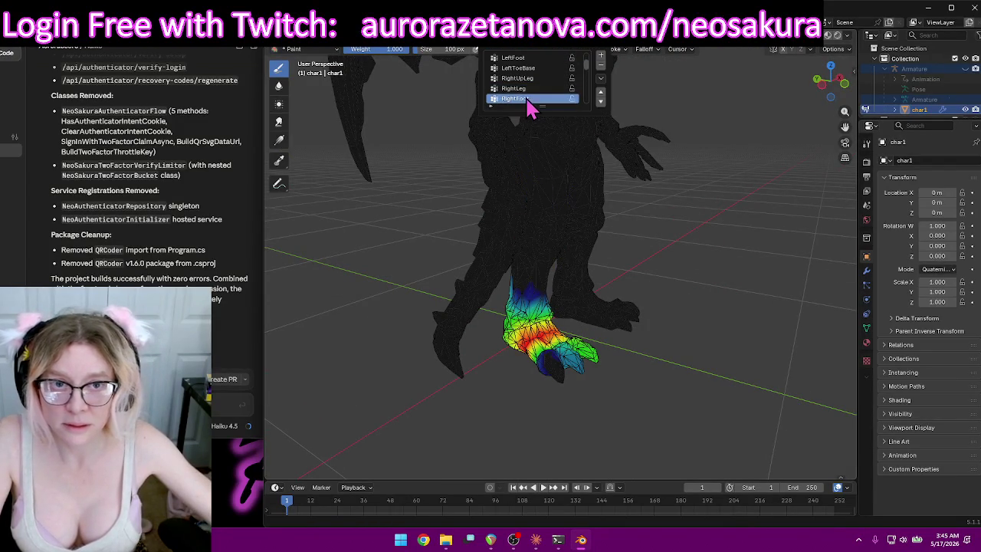
{"action": "mouse_move", "coordinate": [660, 203]}
{"action": "middle_mouse_down"}
{"action": "mouse_move", "coordinate": [633, 268]}
{"action": "mouse_move", "coordinate": [681, 280]}
{"action": "mouse_move", "coordinate": [638, 367]}
{"action": "mouse_move", "coordinate": [585, 421]}
{"action": "mouse_move", "coordinate": [657, 355]}
{"action": "mouse_move", "coordinate": [605, 378]}
{"action": "middle_mouse_up"}
Paint the dragon's right foot to full red weight.
{"action": "left_click_drag", "start_coordinate": [623, 289], "coordinate": [589, 268]}
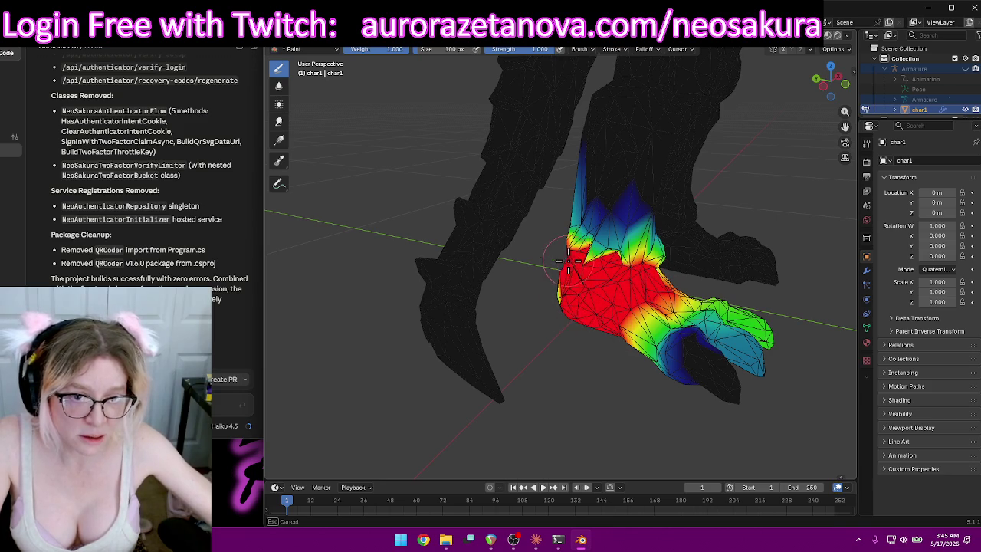
{"action": "middle_click_drag", "start_coordinate": [568, 322], "coordinate": [584, 310]}
{"action": "mouse_move", "coordinate": [624, 313]}
{"action": "middle_mouse_down"}
{"action": "mouse_move", "coordinate": [558, 264]}
{"action": "mouse_move", "coordinate": [628, 278]}
{"action": "middle_mouse_up"}
{"action": "mouse_move", "coordinate": [584, 255]}
{"action": "middle_mouse_down"}
{"action": "mouse_move", "coordinate": [633, 254]}
{"action": "mouse_move", "coordinate": [683, 223]}
{"action": "middle_mouse_up"}
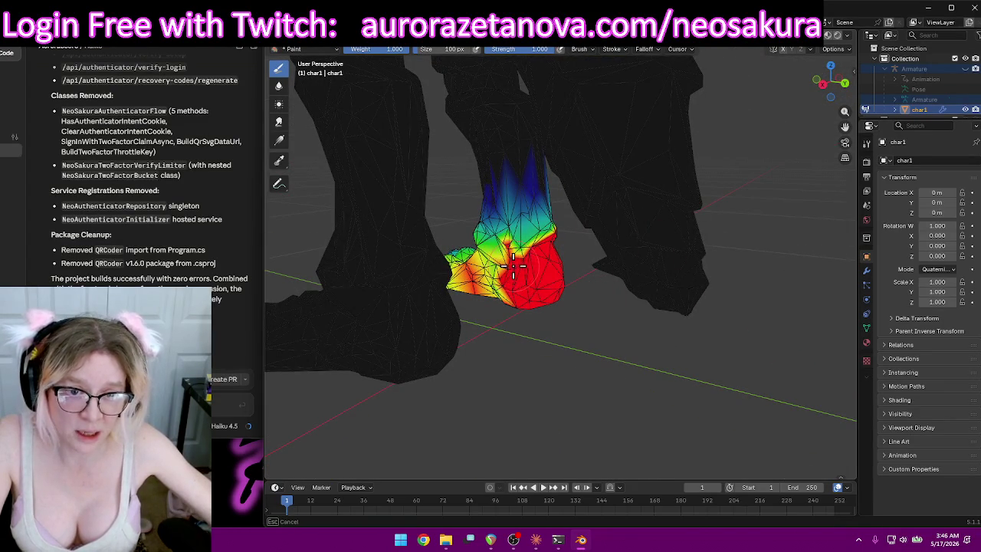
{"action": "mouse_move", "coordinate": [524, 265]}
{"action": "middle_mouse_down"}
{"action": "mouse_move", "coordinate": [534, 351]}
{"action": "mouse_move", "coordinate": [537, 295]}
{"action": "mouse_move", "coordinate": [508, 244]}
{"action": "middle_mouse_up"}
{"action": "mouse_move", "coordinate": [507, 237]}
{"action": "left_mouse_down"}
{"action": "mouse_move", "coordinate": [494, 232]}
{"action": "mouse_move", "coordinate": [508, 263]}
{"action": "mouse_move", "coordinate": [445, 268]}
{"action": "mouse_move", "coordinate": [460, 265]}
{"action": "left_mouse_up"}
{"action": "mouse_move", "coordinate": [460, 265]}
{"action": "middle_mouse_down"}
{"action": "mouse_move", "coordinate": [499, 263]}
{"action": "mouse_move", "coordinate": [532, 235]}
{"action": "mouse_move", "coordinate": [595, 220]}
{"action": "mouse_move", "coordinate": [586, 192]}
{"action": "middle_mouse_up"}
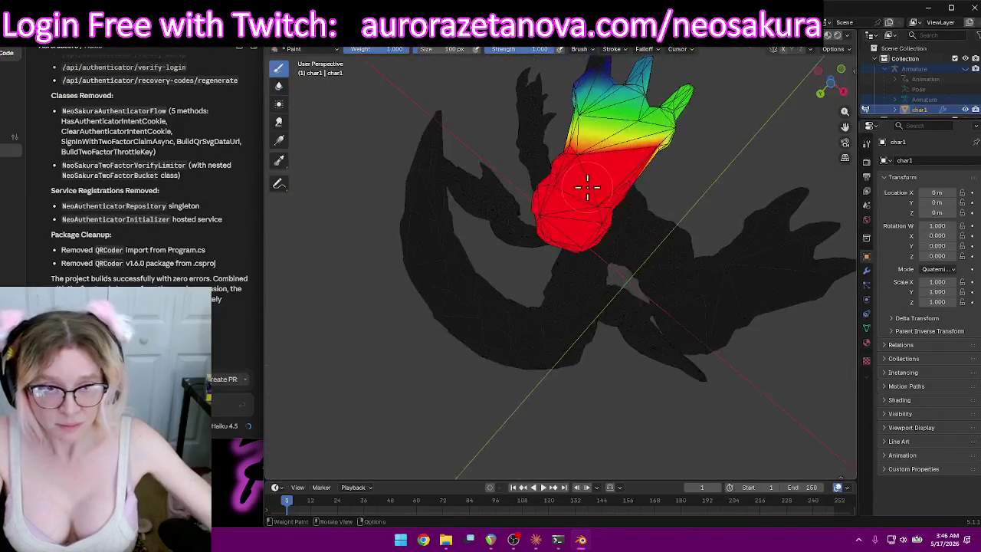
Extend the full RightFoot weight around the ankle.
{"action": "mouse_move", "coordinate": [571, 157]}
{"action": "middle_mouse_down"}
{"action": "mouse_move", "coordinate": [641, 185]}
{"action": "mouse_move", "coordinate": [624, 258]}
{"action": "mouse_move", "coordinate": [526, 284]}
{"action": "mouse_move", "coordinate": [547, 306]}
{"action": "middle_mouse_up"}
{"action": "mouse_move", "coordinate": [548, 307]}
{"action": "left_mouse_down"}
{"action": "mouse_move", "coordinate": [472, 302]}
{"action": "mouse_move", "coordinate": [564, 315]}
{"action": "left_mouse_up"}
{"action": "middle_click_drag", "start_coordinate": [564, 316], "coordinate": [558, 264]}
{"action": "mouse_move", "coordinate": [557, 265]}
{"action": "left_mouse_down"}
{"action": "mouse_move", "coordinate": [524, 223]}
{"action": "mouse_move", "coordinate": [539, 221]}
{"action": "left_mouse_up"}
{"action": "mouse_move", "coordinate": [538, 221]}
{"action": "middle_mouse_down"}
{"action": "mouse_move", "coordinate": [554, 277]}
{"action": "mouse_move", "coordinate": [512, 264]}
{"action": "mouse_move", "coordinate": [613, 276]}
{"action": "mouse_move", "coordinate": [605, 291]}
{"action": "mouse_move", "coordinate": [628, 129]}
{"action": "middle_mouse_up"}
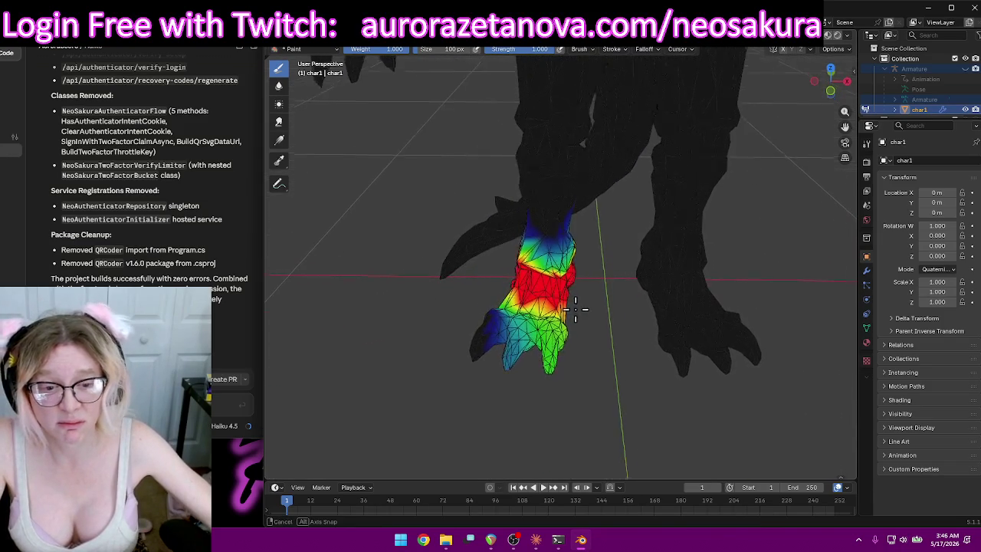
{"action": "left_click", "coordinate": [567, 50]}
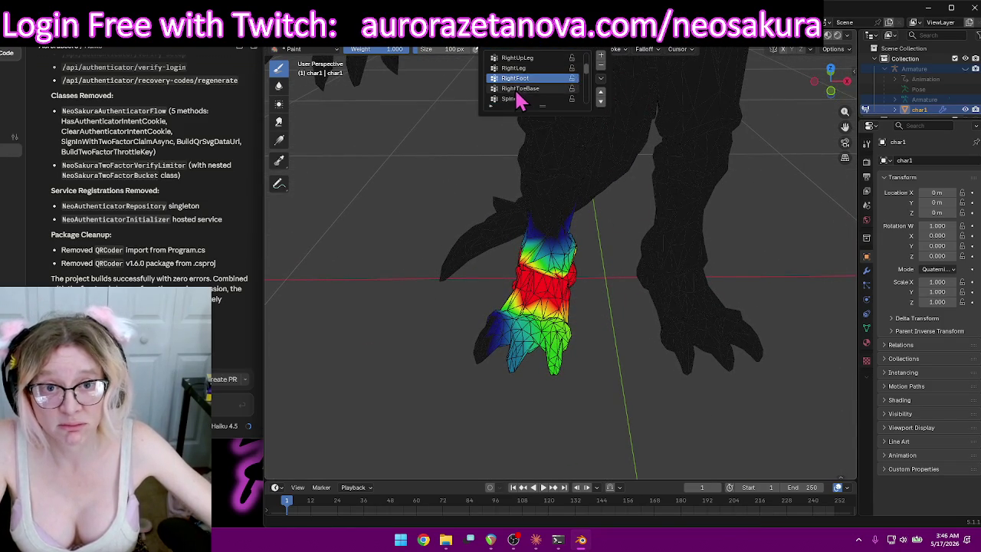
Make RightToeBase active and paint the right toe tips to full weight.
{"action": "left_click", "coordinate": [519, 98]}
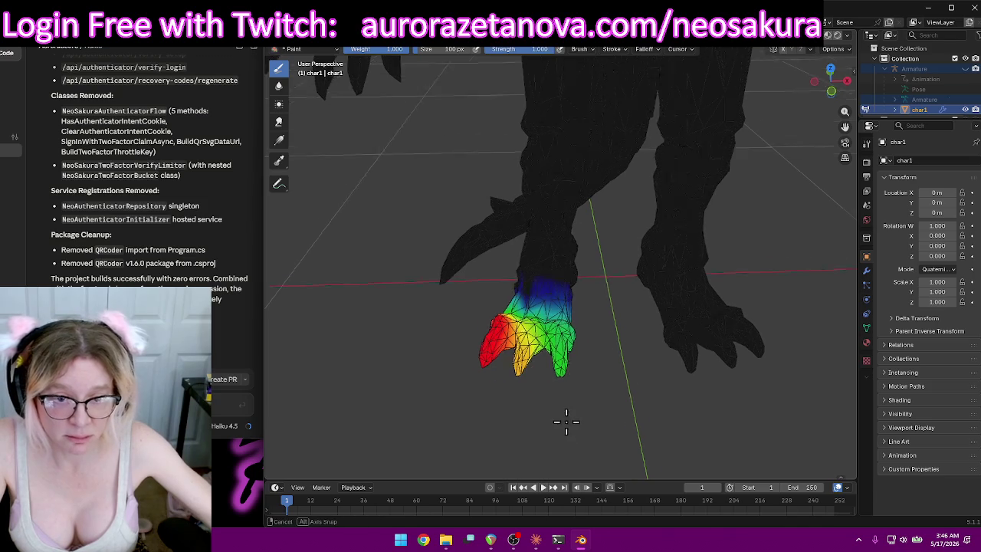
{"action": "middle_click_drag", "start_coordinate": [546, 393], "coordinate": [571, 429]}
{"action": "mouse_move", "coordinate": [537, 404]}
{"action": "left_mouse_down"}
{"action": "mouse_move", "coordinate": [542, 383]}
{"action": "mouse_move", "coordinate": [633, 409]}
{"action": "left_mouse_up"}
{"action": "mouse_move", "coordinate": [633, 409]}
{"action": "middle_mouse_down"}
{"action": "mouse_move", "coordinate": [521, 376]}
{"action": "mouse_move", "coordinate": [649, 368]}
{"action": "mouse_move", "coordinate": [679, 425]}
{"action": "mouse_move", "coordinate": [720, 356]}
{"action": "mouse_move", "coordinate": [652, 368]}
{"action": "middle_mouse_up"}
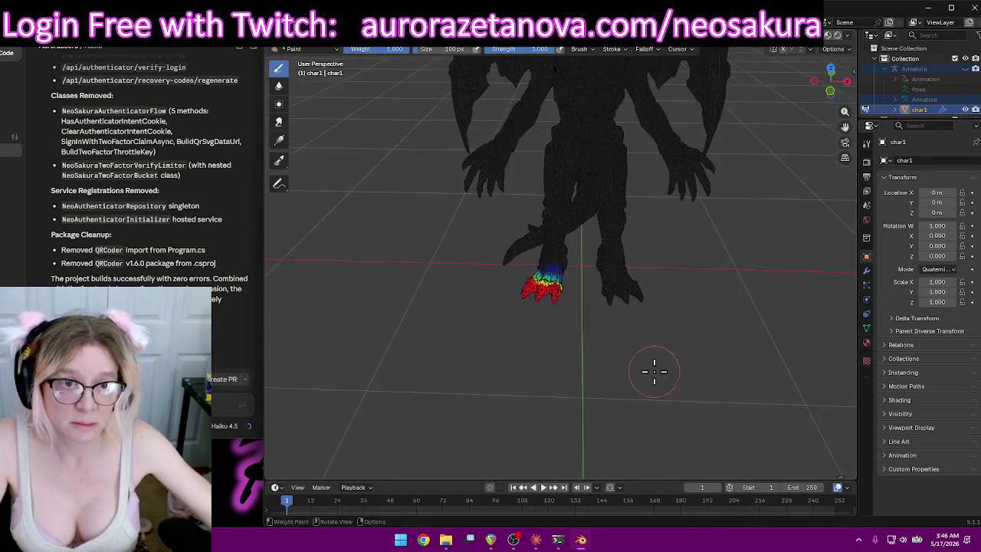
Switch to the Spine02 vertex group and view its weights on the torso.
{"action": "left_click", "coordinate": [546, 51]}
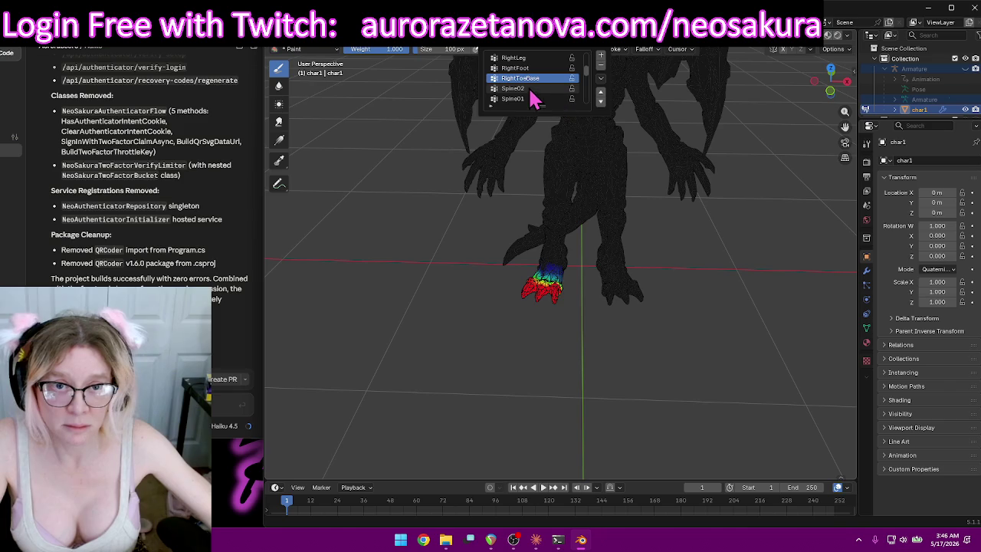
{"action": "left_click", "coordinate": [529, 89]}
{"action": "mouse_move", "coordinate": [635, 234]}
{"action": "middle_mouse_down"}
{"action": "mouse_move", "coordinate": [651, 198]}
{"action": "mouse_move", "coordinate": [637, 296]}
{"action": "middle_mouse_up"}
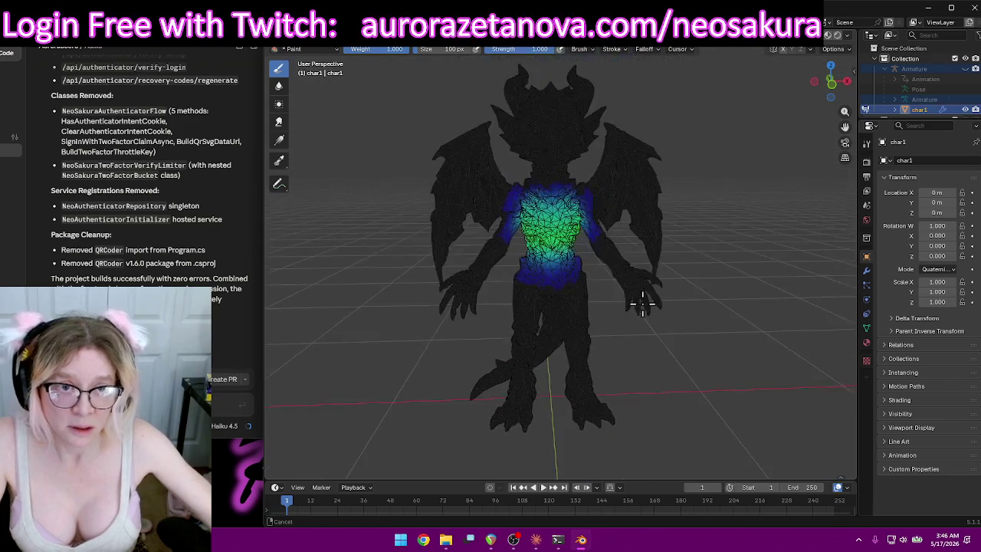
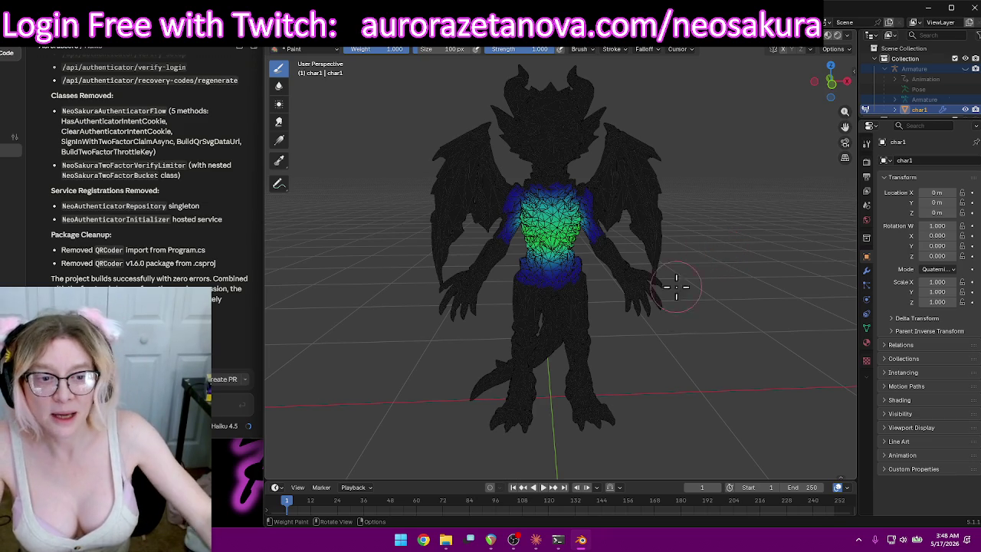
Subtract stray weight from the dragon's left shoulder after orbiting around the torso.
{"action": "scroll", "coordinate": [680, 377], "scroll_direction": "up", "scroll_amount": 3}
{"action": "scroll", "coordinate": [680, 377], "scroll_direction": "up", "scroll_amount": 3}
{"action": "scroll", "coordinate": [681, 377], "scroll_direction": "down", "scroll_amount": 3}
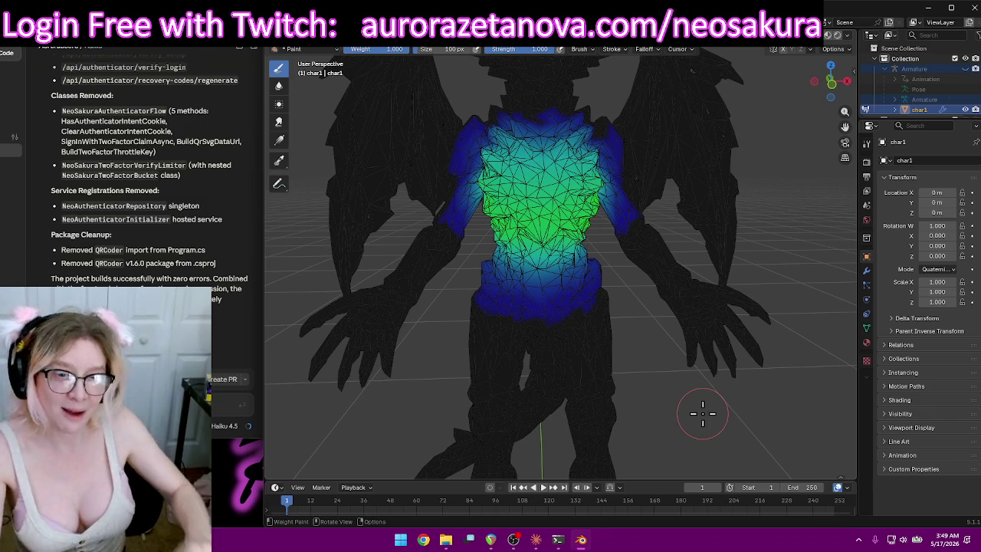
{"action": "mouse_move", "coordinate": [724, 224]}
{"action": "middle_mouse_down"}
{"action": "mouse_move", "coordinate": [743, 221]}
{"action": "mouse_move", "coordinate": [532, 169]}
{"action": "mouse_move", "coordinate": [524, 227]}
{"action": "mouse_move", "coordinate": [539, 228]}
{"action": "mouse_move", "coordinate": [565, 256]}
{"action": "mouse_move", "coordinate": [508, 253]}
{"action": "middle_mouse_up"}
{"action": "middle_click_drag", "start_coordinate": [560, 164], "coordinate": [580, 297]}
{"action": "scroll", "coordinate": [580, 296], "scroll_direction": "up", "scroll_amount": 3}
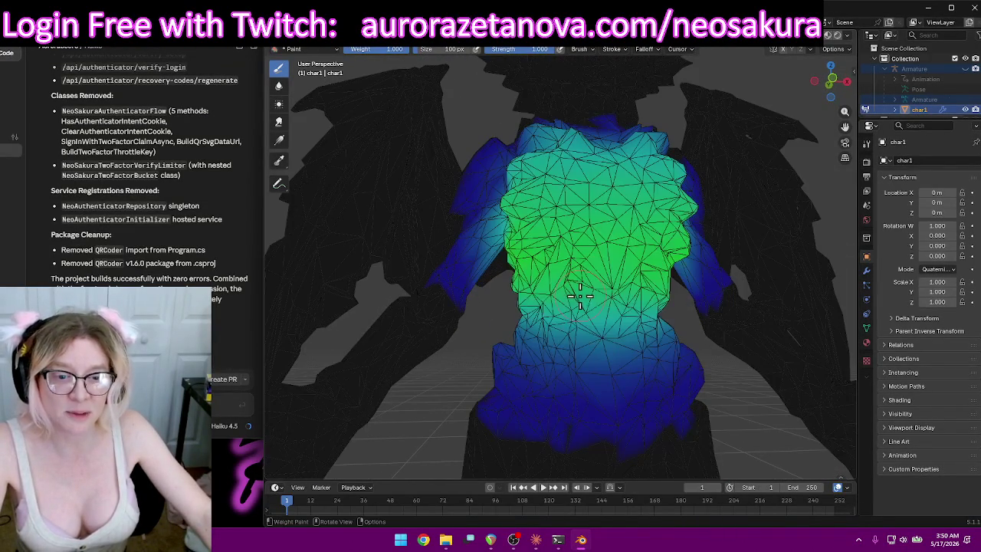
{"action": "mouse_move", "coordinate": [588, 228]}
{"action": "middle_mouse_down"}
{"action": "mouse_move", "coordinate": [580, 268]}
{"action": "mouse_move", "coordinate": [601, 259]}
{"action": "mouse_move", "coordinate": [593, 254]}
{"action": "mouse_move", "coordinate": [603, 246]}
{"action": "middle_mouse_up"}
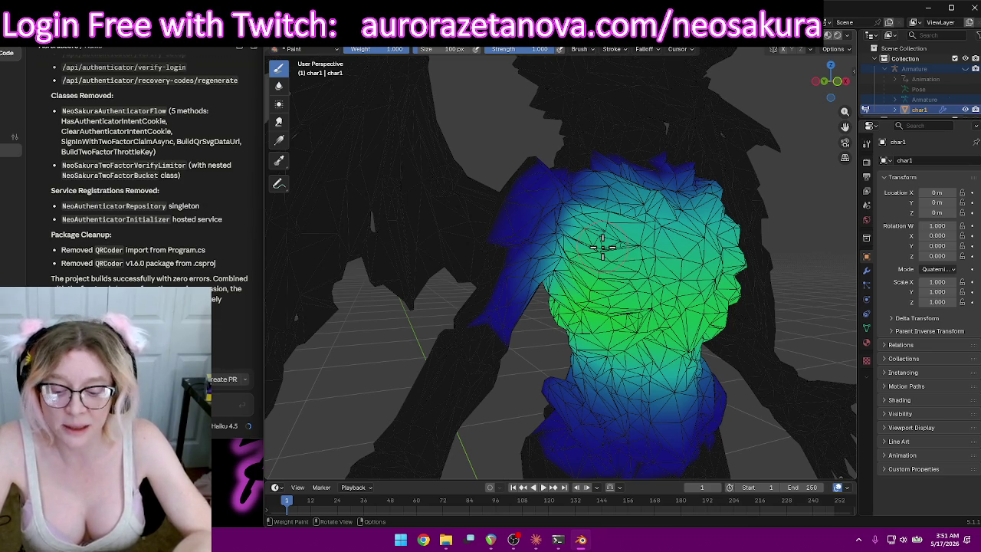
{"action": "mouse_move", "coordinate": [545, 171]}
{"action": "middle_mouse_down"}
{"action": "mouse_move", "coordinate": [526, 161]}
{"action": "mouse_move", "coordinate": [536, 158]}
{"action": "middle_mouse_up"}
{"action": "mouse_move", "coordinate": [504, 176]}
{"action": "left_mouse_down", "text": "ctrl"}
{"action": "mouse_move", "coordinate": [477, 262]}
{"action": "mouse_move", "coordinate": [478, 291]}
{"action": "mouse_move", "coordinate": [488, 258]}
{"action": "mouse_move", "coordinate": [490, 324]}
{"action": "mouse_move", "coordinate": [486, 309]}
{"action": "left_mouse_up", "text": "ctrl"}
{"action": "mouse_move", "coordinate": [486, 309]}
{"action": "middle_mouse_down"}
{"action": "mouse_move", "coordinate": [482, 247]}
{"action": "mouse_move", "coordinate": [525, 256]}
{"action": "mouse_move", "coordinate": [492, 169]}
{"action": "mouse_move", "coordinate": [512, 131]}
{"action": "mouse_move", "coordinate": [519, 192]}
{"action": "mouse_move", "coordinate": [492, 192]}
{"action": "mouse_move", "coordinate": [563, 158]}
{"action": "mouse_move", "coordinate": [621, 168]}
{"action": "mouse_move", "coordinate": [658, 193]}
{"action": "middle_mouse_up"}
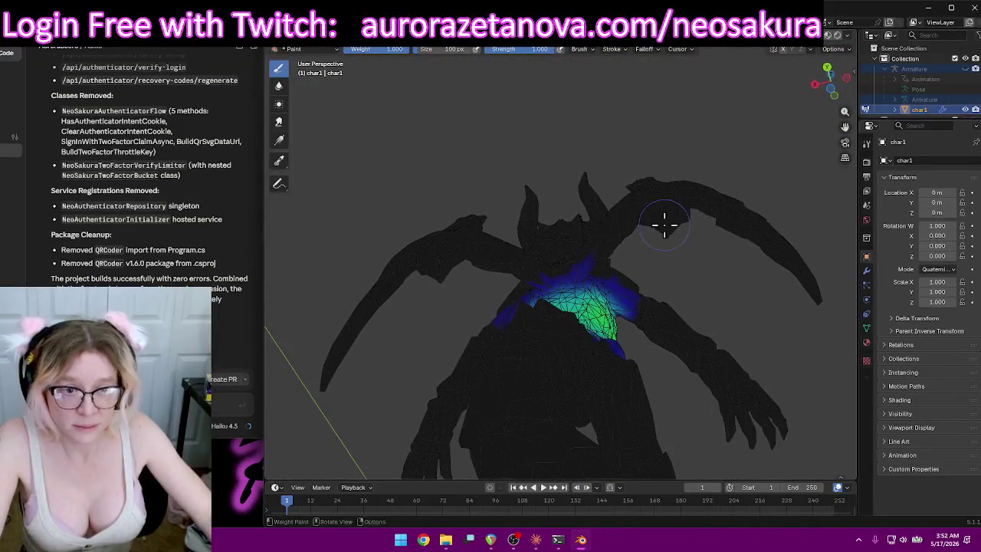
Lower the weight at the shoulder's edge and add weight along the torso edge.
{"action": "mouse_move", "coordinate": [635, 281]}
{"action": "middle_mouse_down"}
{"action": "mouse_move", "coordinate": [678, 299]}
{"action": "mouse_move", "coordinate": [681, 329]}
{"action": "mouse_move", "coordinate": [705, 361]}
{"action": "mouse_move", "coordinate": [675, 270]}
{"action": "mouse_move", "coordinate": [636, 320]}
{"action": "middle_mouse_up"}
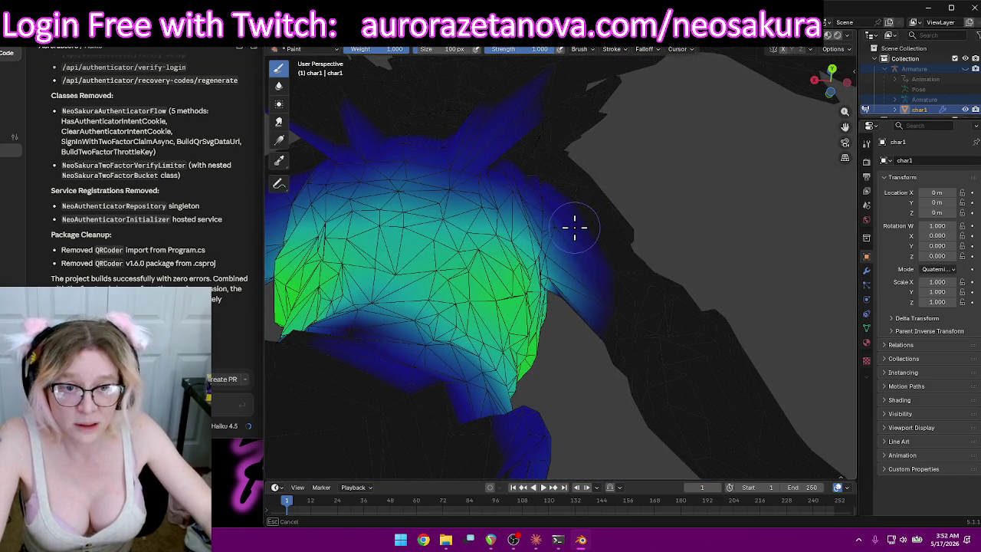
{"action": "mouse_move", "coordinate": [588, 184]}
{"action": "middle_mouse_down"}
{"action": "mouse_move", "coordinate": [652, 225]}
{"action": "mouse_move", "coordinate": [593, 234]}
{"action": "mouse_move", "coordinate": [586, 184]}
{"action": "mouse_move", "coordinate": [514, 204]}
{"action": "mouse_move", "coordinate": [565, 210]}
{"action": "middle_mouse_up"}
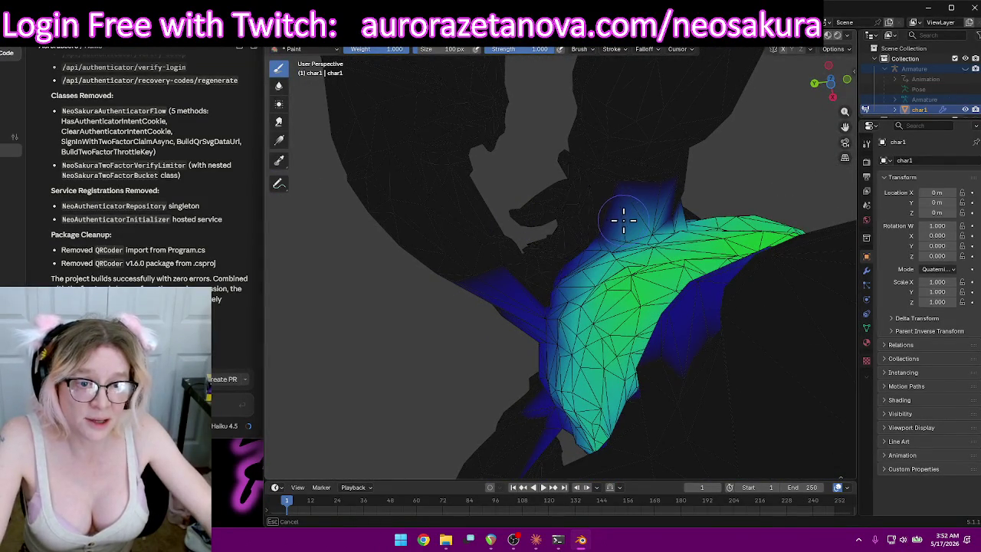
{"action": "left_click_drag", "start_coordinate": [635, 222], "coordinate": [651, 222]}
{"action": "mouse_move", "coordinate": [659, 217]}
{"action": "middle_mouse_down"}
{"action": "mouse_move", "coordinate": [659, 151]}
{"action": "mouse_move", "coordinate": [624, 217]}
{"action": "middle_mouse_up"}
{"action": "left_click_drag", "start_coordinate": [623, 218], "coordinate": [620, 215]}
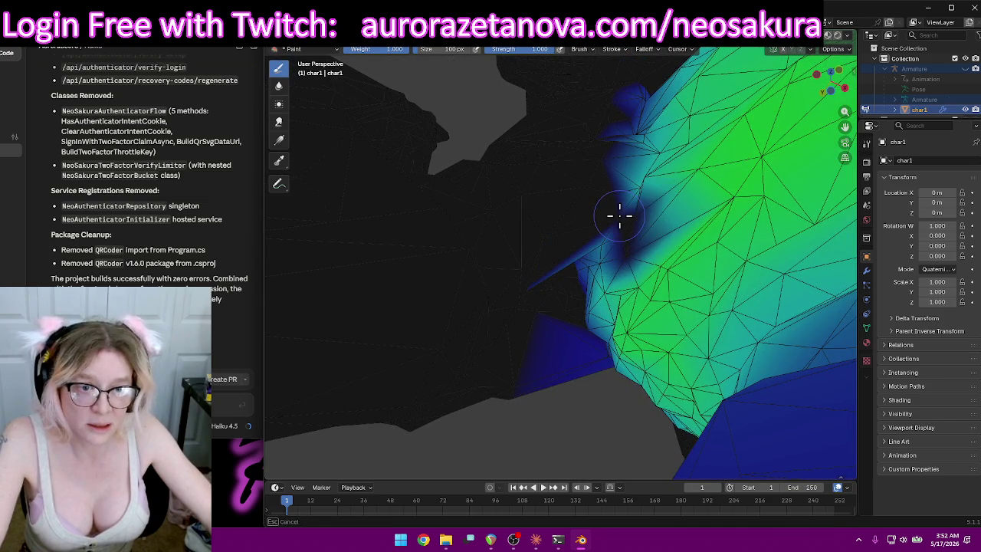
{"action": "mouse_move", "coordinate": [598, 247]}
{"action": "middle_mouse_down"}
{"action": "mouse_move", "coordinate": [629, 197]}
{"action": "mouse_move", "coordinate": [621, 255]}
{"action": "mouse_move", "coordinate": [677, 220]}
{"action": "mouse_move", "coordinate": [733, 208]}
{"action": "mouse_move", "coordinate": [606, 293]}
{"action": "mouse_move", "coordinate": [674, 164]}
{"action": "mouse_move", "coordinate": [623, 281]}
{"action": "mouse_move", "coordinate": [574, 206]}
{"action": "mouse_move", "coordinate": [630, 226]}
{"action": "mouse_move", "coordinate": [590, 265]}
{"action": "mouse_move", "coordinate": [510, 302]}
{"action": "mouse_move", "coordinate": [792, 331]}
{"action": "mouse_move", "coordinate": [759, 339]}
{"action": "mouse_move", "coordinate": [657, 302]}
{"action": "mouse_move", "coordinate": [590, 324]}
{"action": "mouse_move", "coordinate": [587, 351]}
{"action": "middle_mouse_up"}
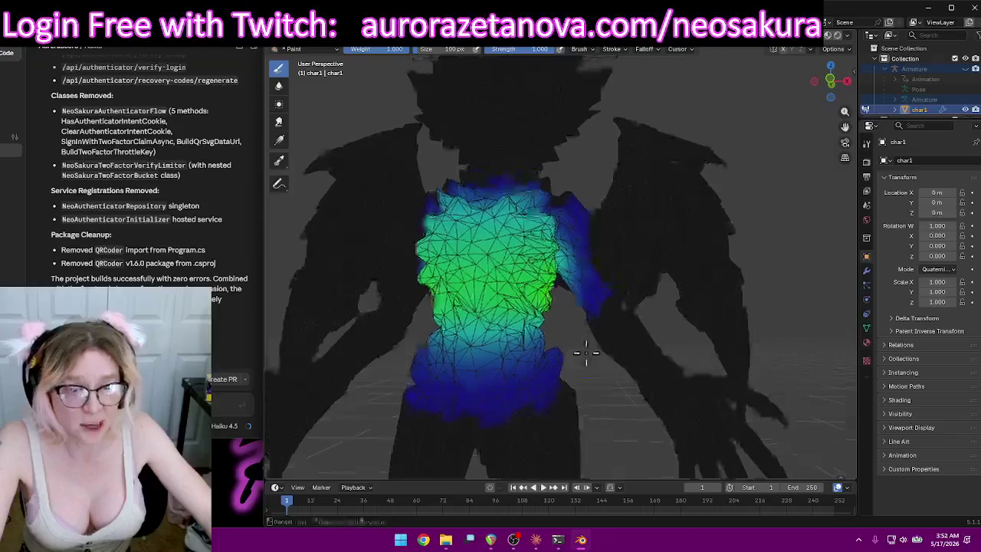
Review the torso weights from a few more angles, then launch Google Chrome.
{"action": "scroll", "coordinate": [648, 350], "scroll_direction": "up", "scroll_amount": 2}
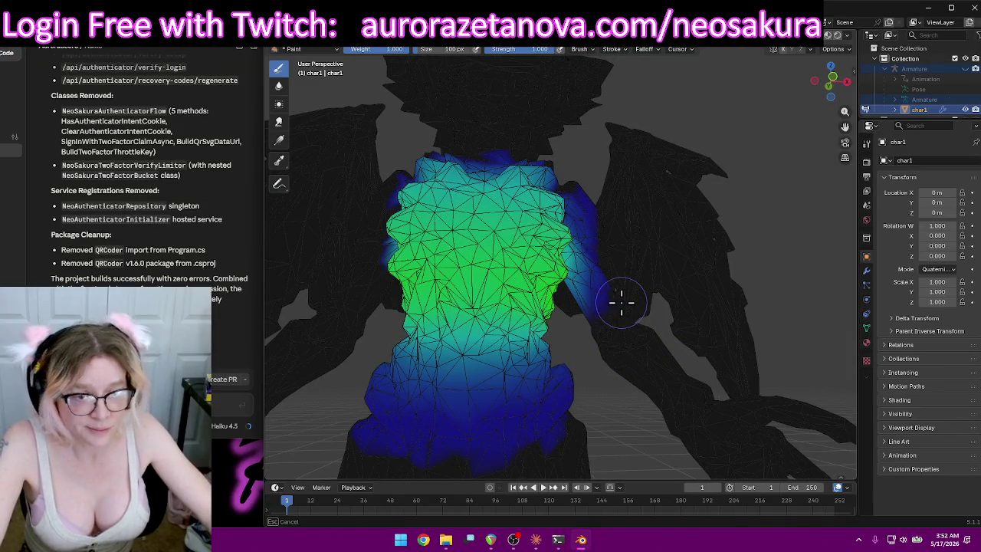
{"action": "mouse_move", "coordinate": [629, 300]}
{"action": "middle_mouse_down"}
{"action": "mouse_move", "coordinate": [577, 329]}
{"action": "mouse_move", "coordinate": [649, 273]}
{"action": "middle_mouse_up"}
{"action": "mouse_move", "coordinate": [566, 202]}
{"action": "middle_mouse_down"}
{"action": "mouse_move", "coordinate": [633, 238]}
{"action": "mouse_move", "coordinate": [685, 175]}
{"action": "mouse_move", "coordinate": [502, 59]}
{"action": "middle_mouse_up"}
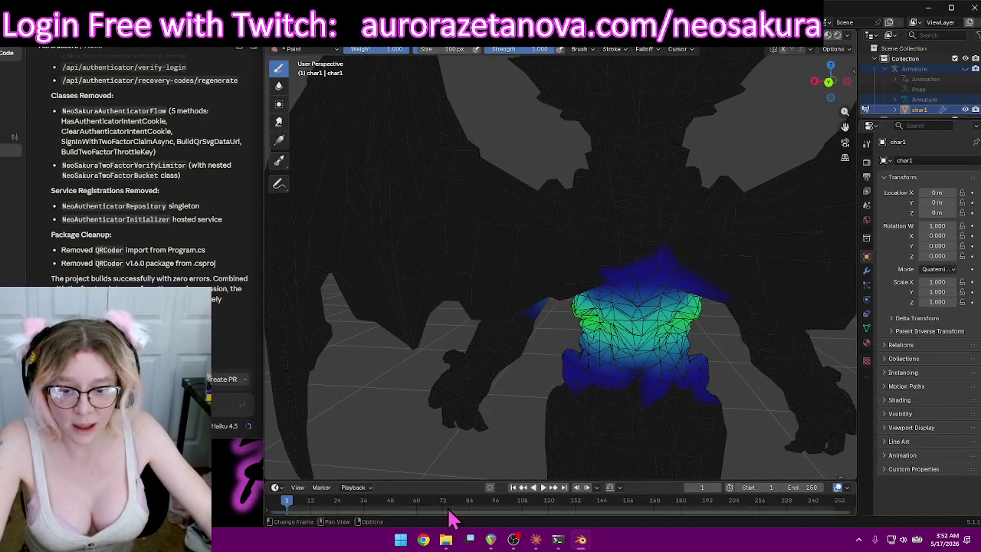
{"action": "left_click", "coordinate": [423, 539]}
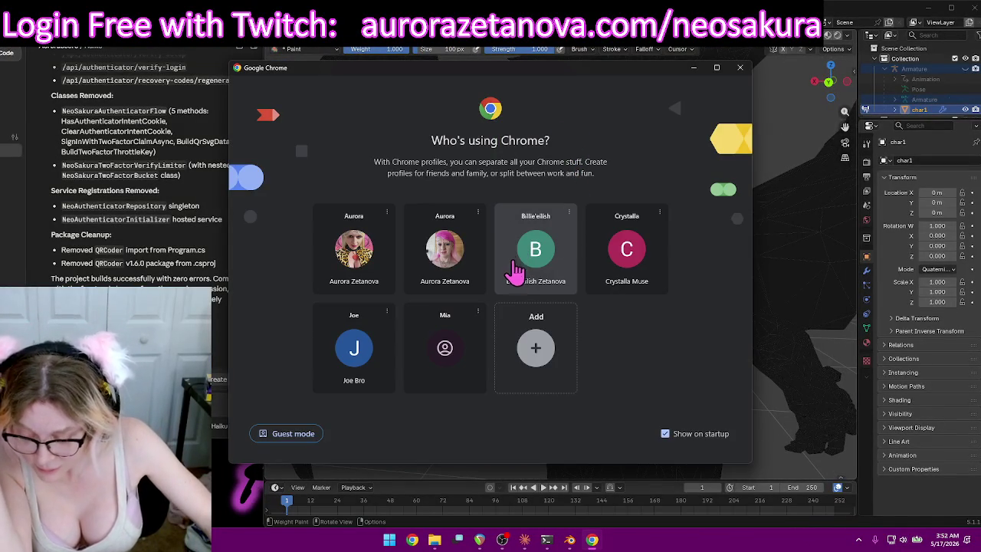
Choose the main Chrome profile and go to the NeoSakura Sign in bookmark.
{"action": "left_click", "coordinate": [355, 249]}
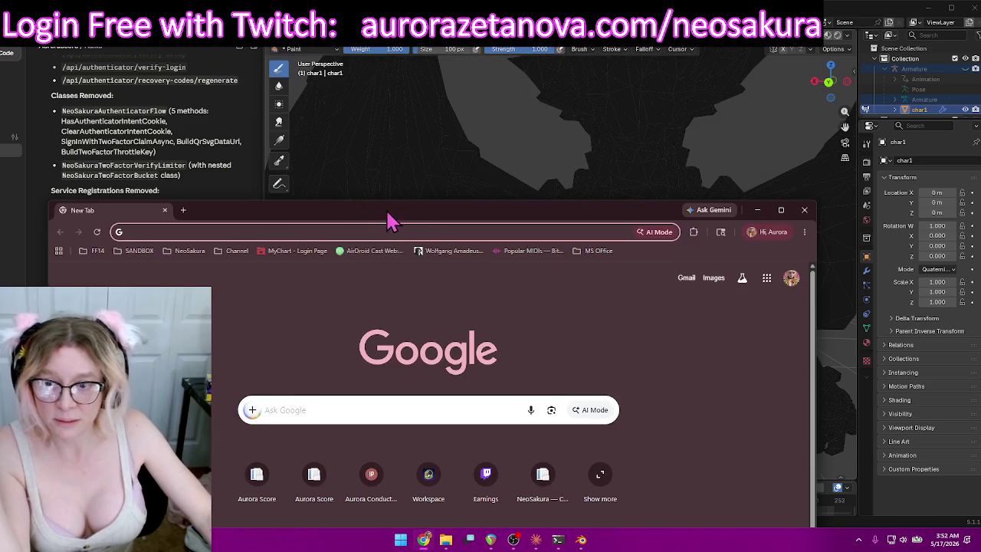
{"action": "left_click", "coordinate": [179, 252]}
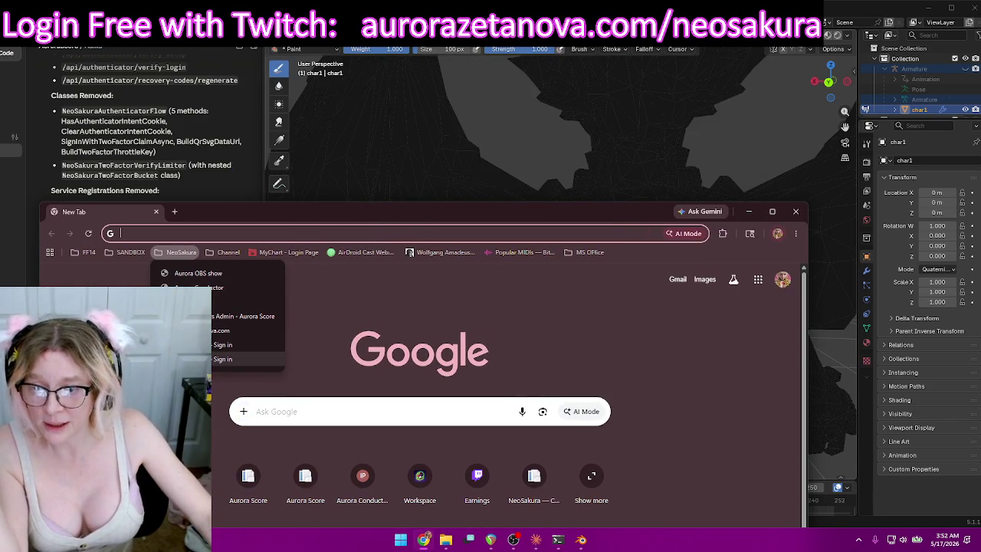
{"action": "left_click", "coordinate": [230, 358]}
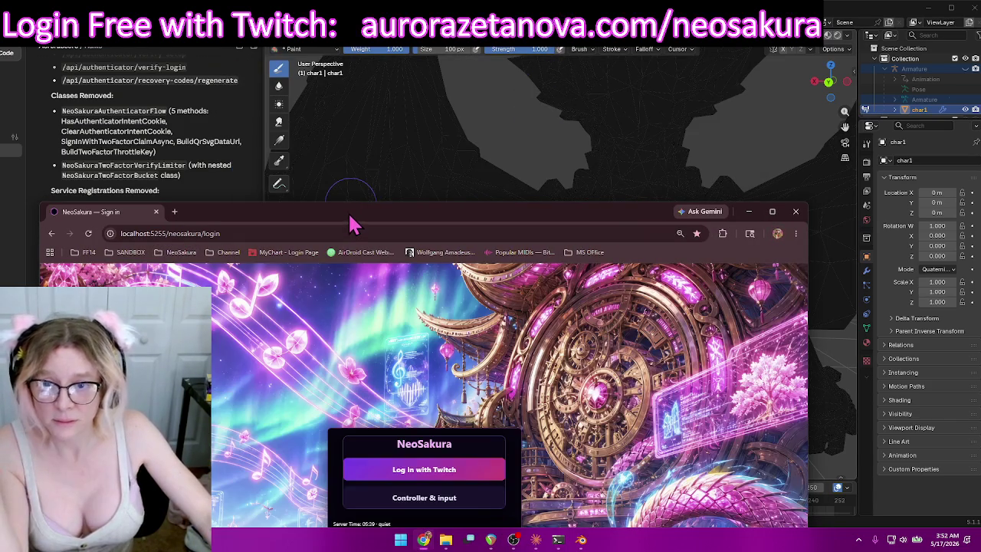
Maximize the NeoSakura browser window and move the login panel higher.
{"action": "left_click_drag", "start_coordinate": [351, 220], "coordinate": [482, 74]}
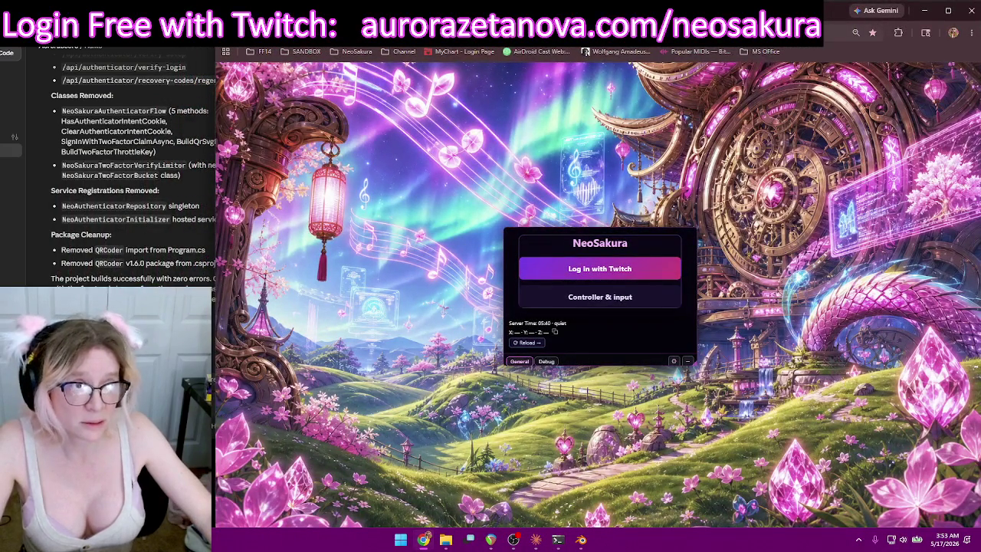
{"action": "left_click", "coordinate": [948, 10]}
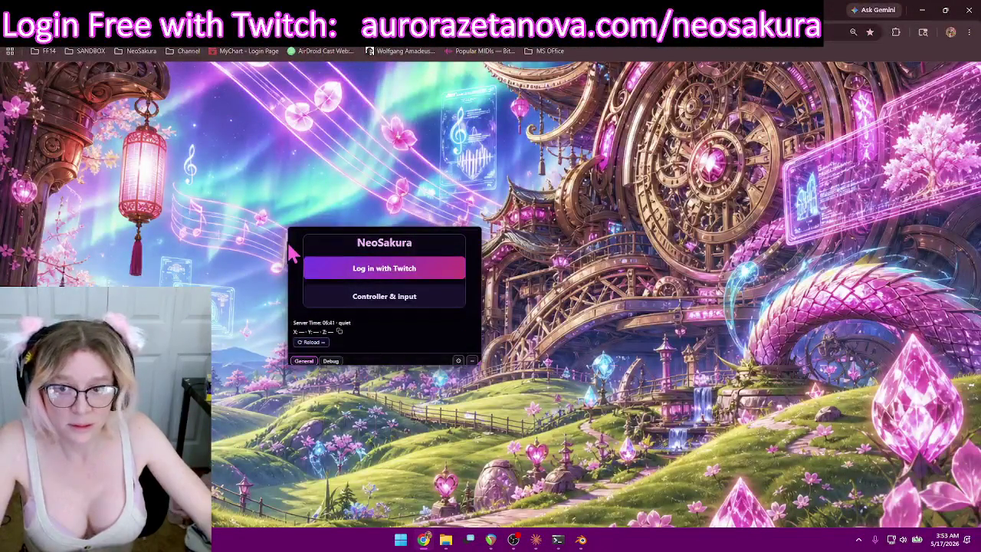
{"action": "left_click_drag", "start_coordinate": [299, 236], "coordinate": [360, 140]}
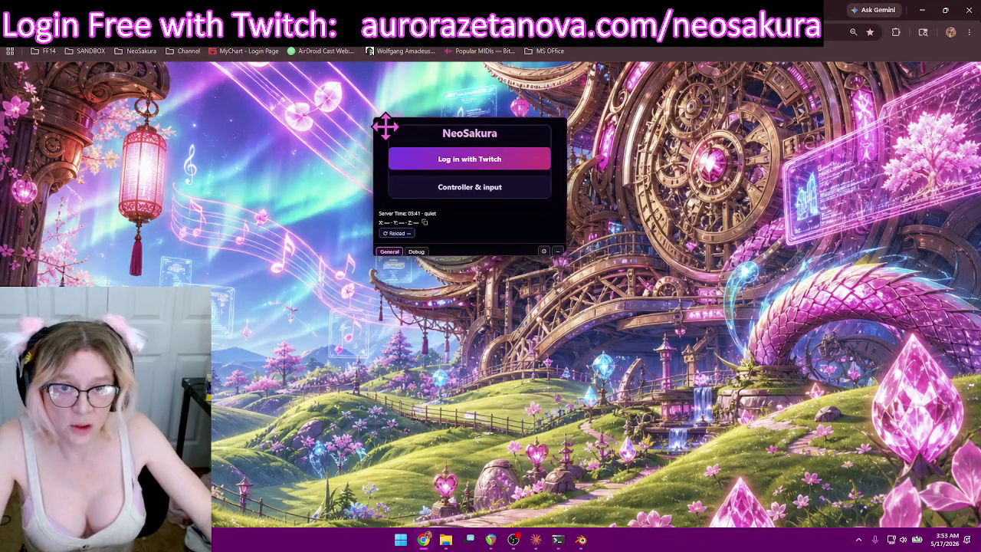
Close the failed Twitch sign-in popup, reload NeoSakura from its bookmark, and centre the panel.
{"action": "left_click", "coordinate": [464, 174]}
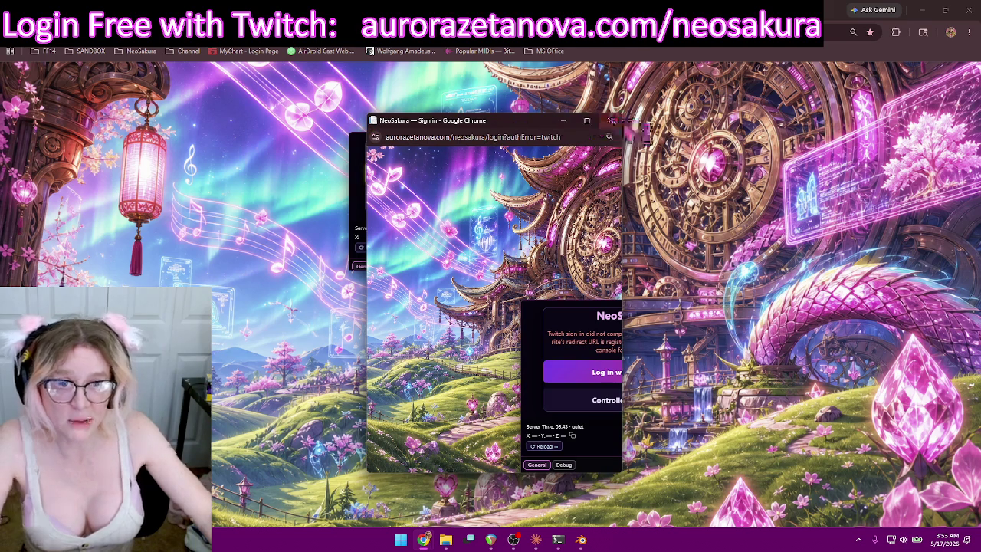
{"action": "left_click", "coordinate": [611, 121]}
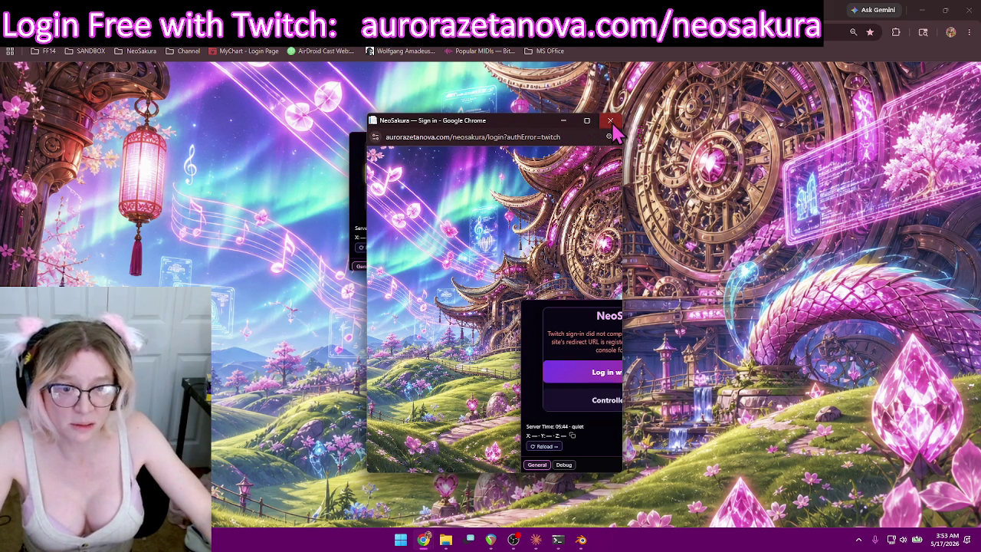
{"action": "left_click", "coordinate": [610, 121]}
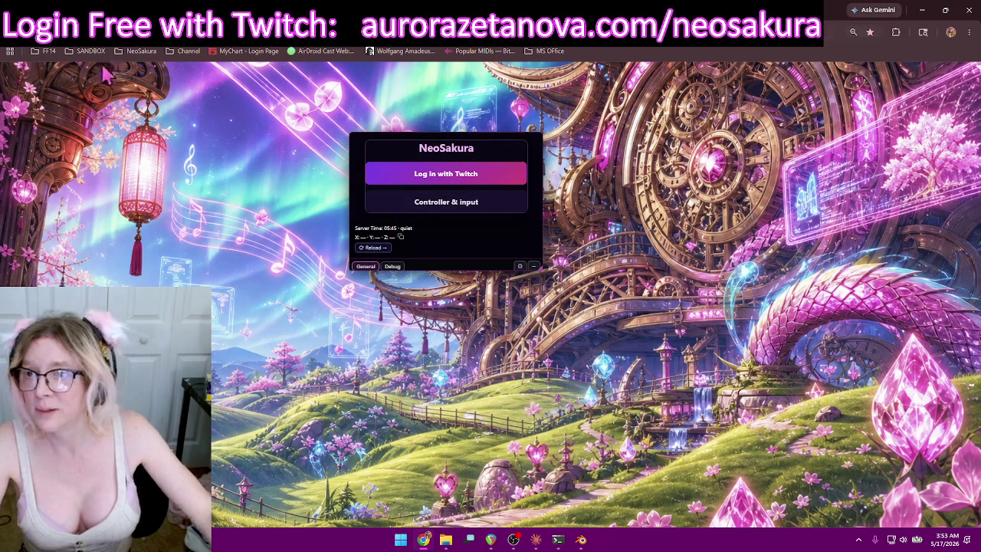
{"action": "left_click", "coordinate": [142, 50]}
{"action": "left_click", "coordinate": [163, 143]}
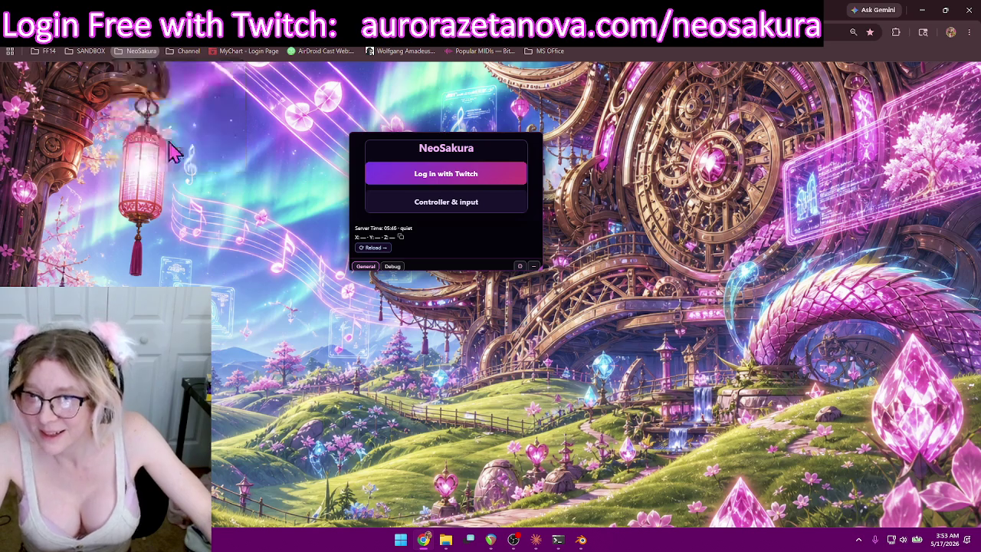
{"action": "left_click_drag", "start_coordinate": [351, 223], "coordinate": [561, 123]}
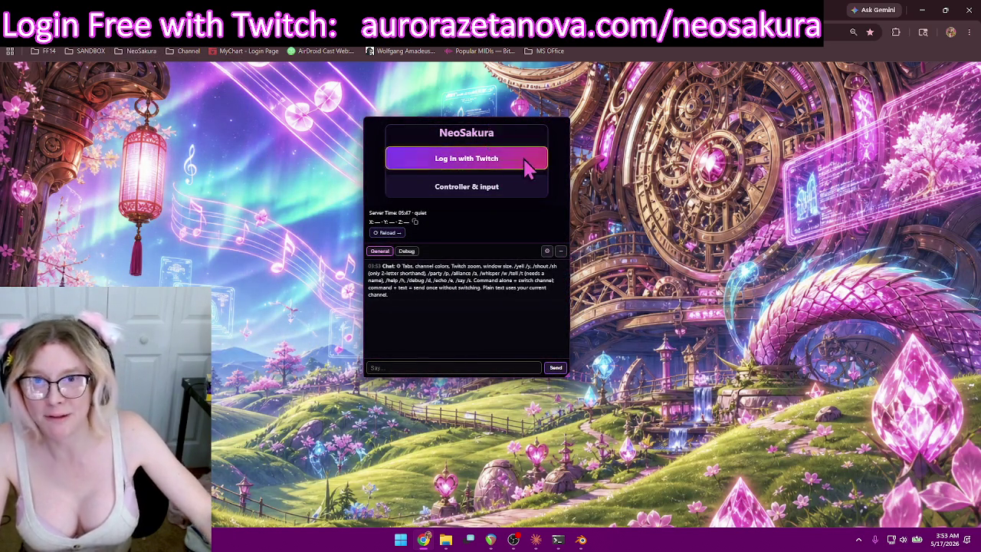
Log in with Twitch, move the chat panel aside, and preview the Juicy Floe dragon.
{"action": "left_click", "coordinate": [497, 158]}
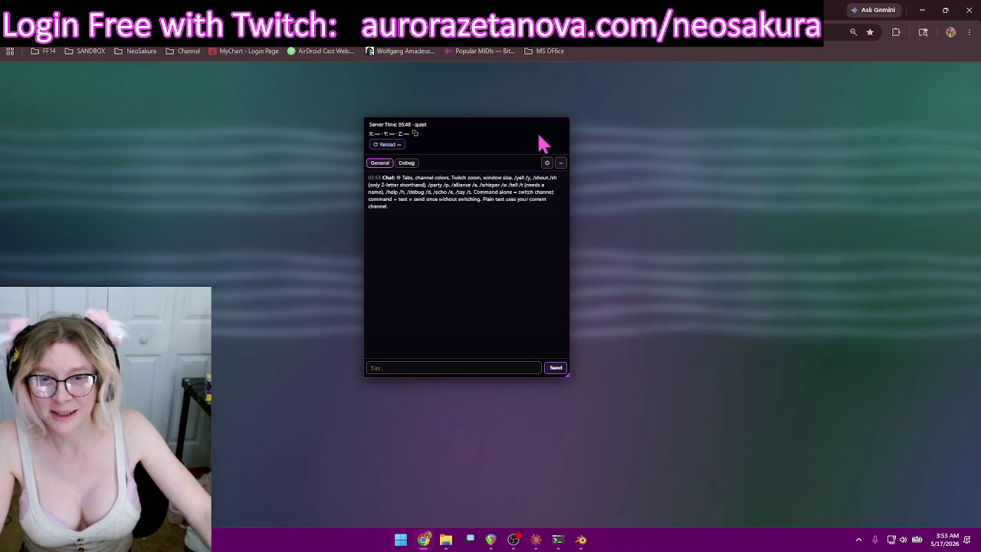
{"action": "mouse_move", "coordinate": [536, 127]}
{"action": "left_mouse_down"}
{"action": "mouse_move", "coordinate": [202, 272]}
{"action": "mouse_move", "coordinate": [355, 140]}
{"action": "mouse_move", "coordinate": [207, 255]}
{"action": "mouse_move", "coordinate": [185, 260]}
{"action": "left_mouse_up"}
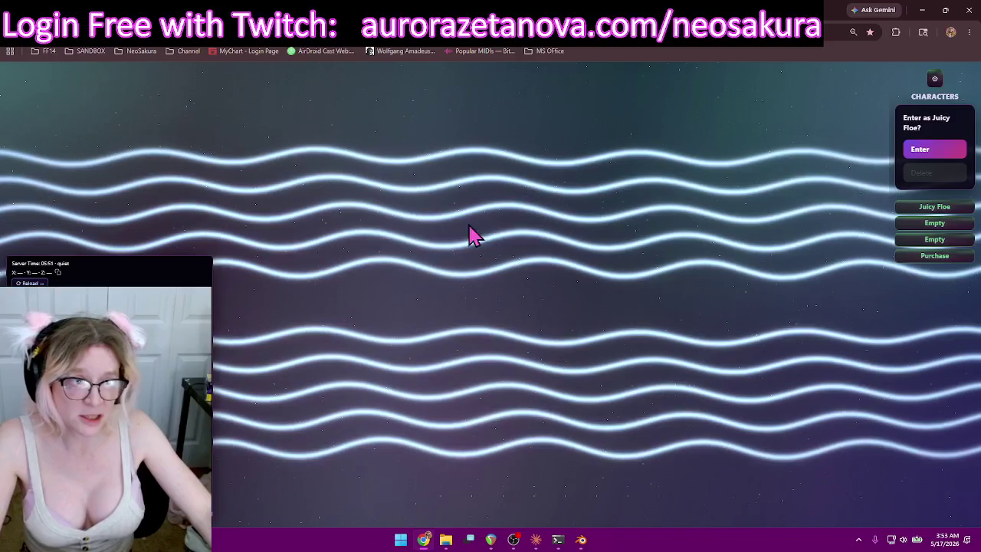
{"action": "left_click", "coordinate": [927, 149]}
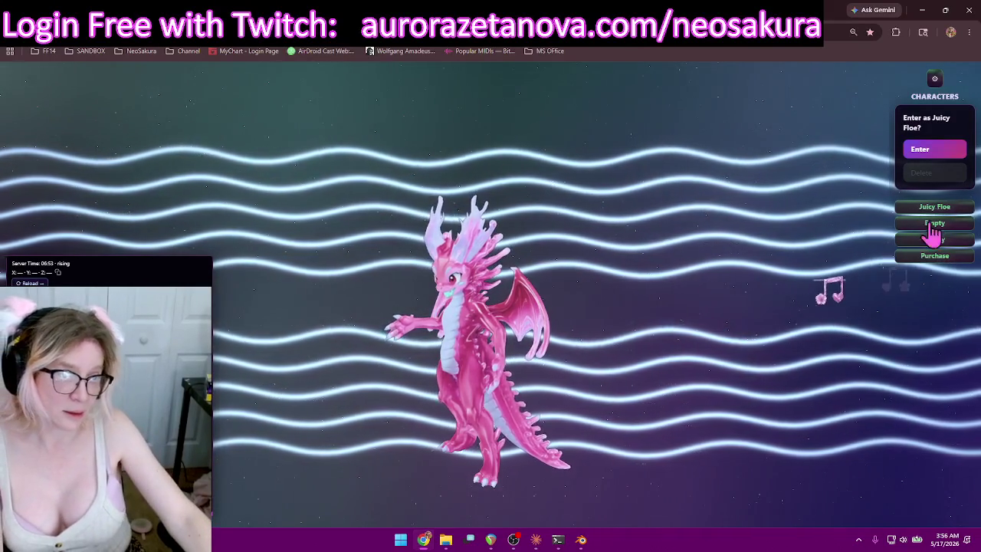
Enter the world as the Juicy Floe dragon and walk it forward with W.
{"action": "left_click", "coordinate": [937, 151]}
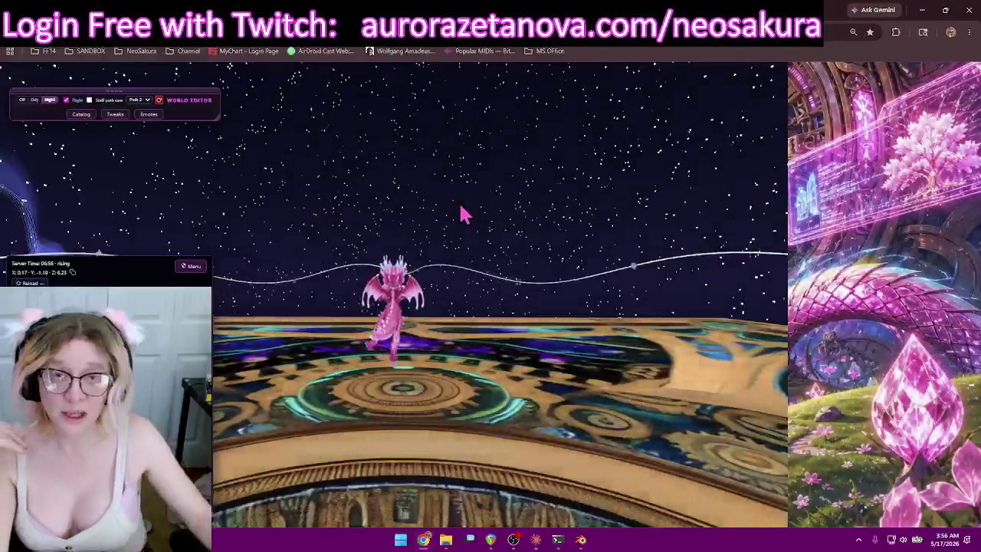
{"action": "key", "text": "w"}
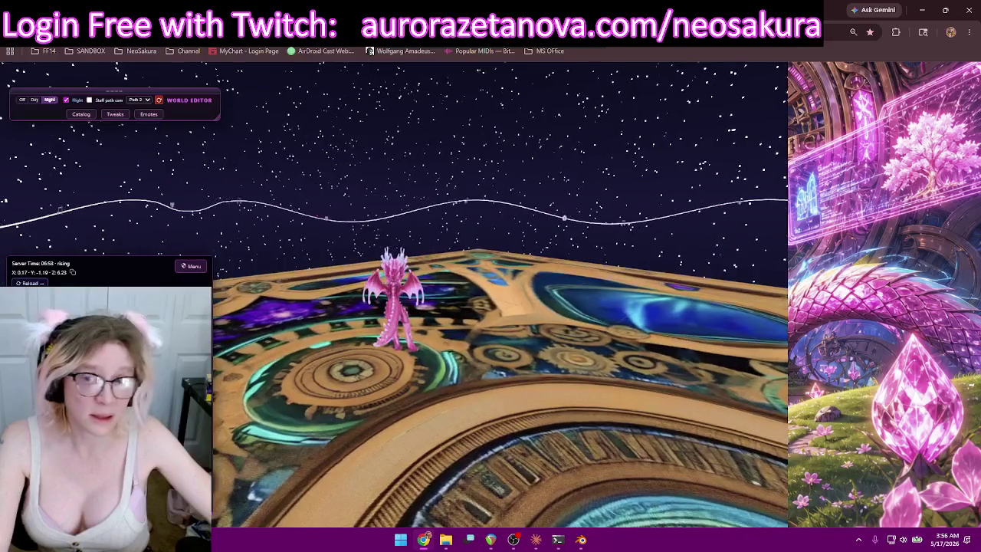